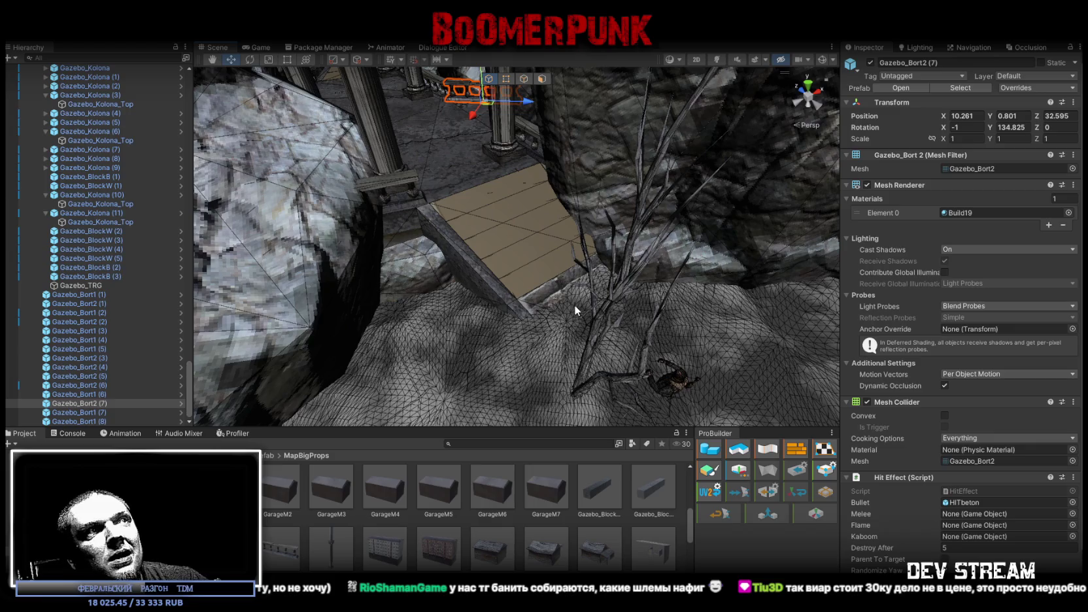
Bring the gazebo steps into view and select the GazeboBase mesh
{"action": "mouse_move", "coordinate": [574, 309]}
{"action": "right_mouse_down"}
{"action": "mouse_move", "coordinate": [686, 208]}
{"action": "mouse_move", "coordinate": [673, 231]}
{"action": "right_mouse_up"}
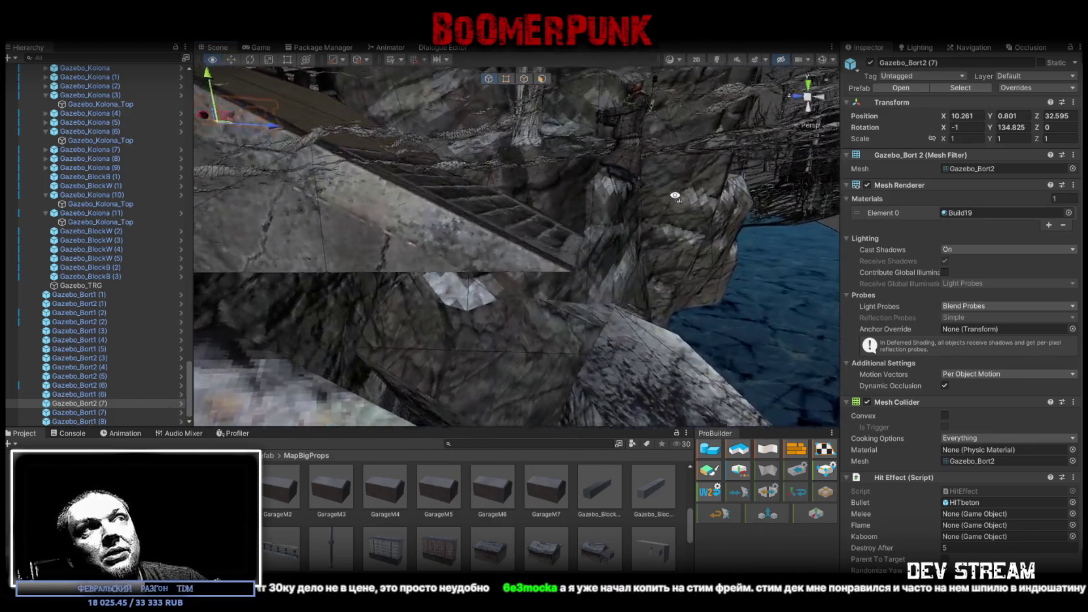
{"action": "right_click_drag", "start_coordinate": [673, 232], "coordinate": [656, 275]}
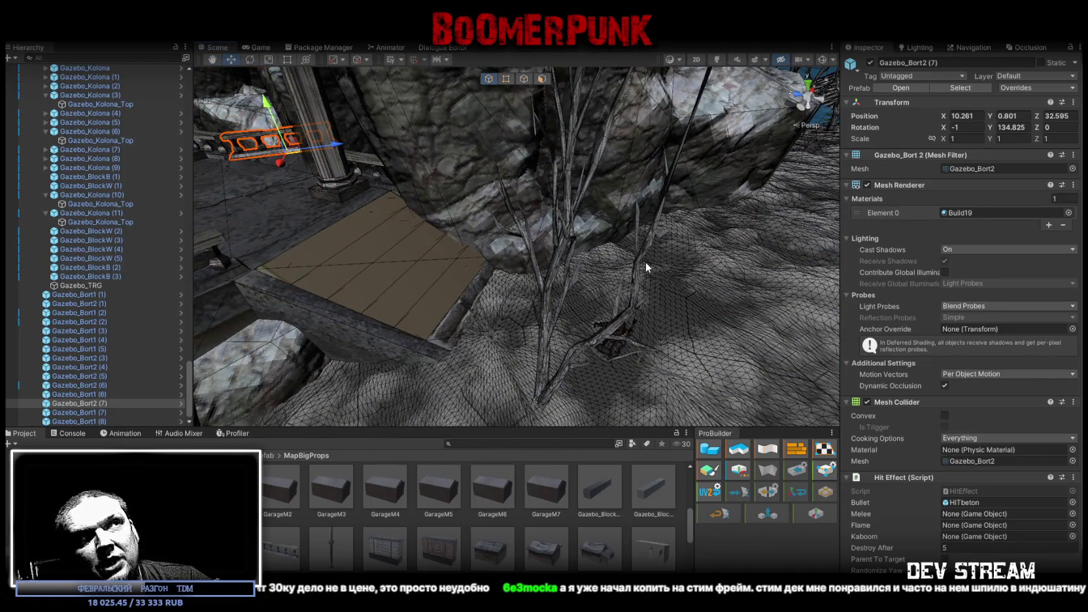
{"action": "right_click_drag", "start_coordinate": [645, 262], "coordinate": [444, 270]}
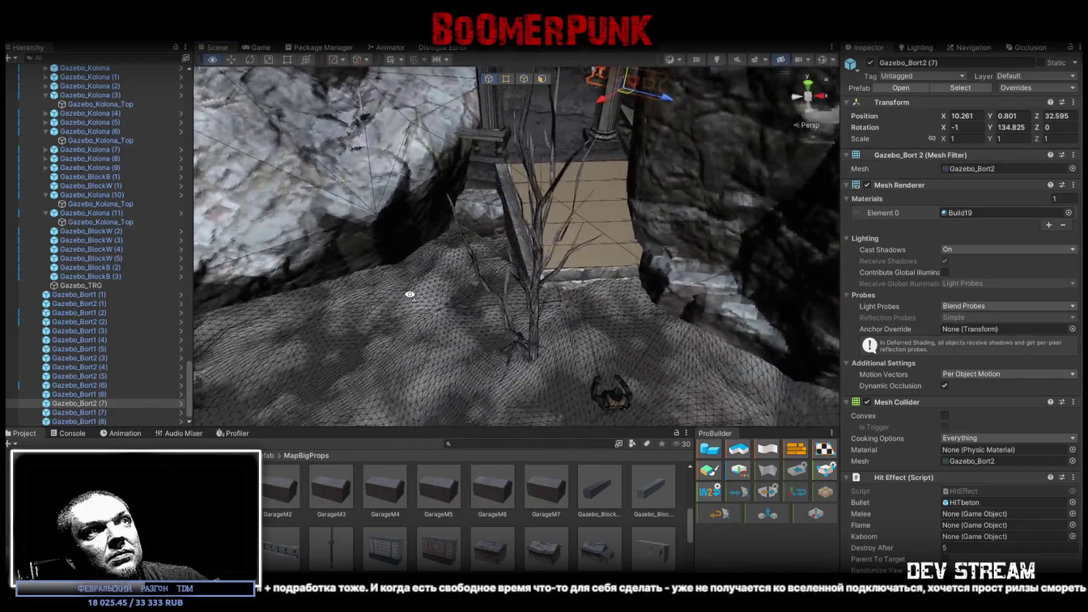
{"action": "right_click_drag", "start_coordinate": [444, 270], "coordinate": [413, 299]}
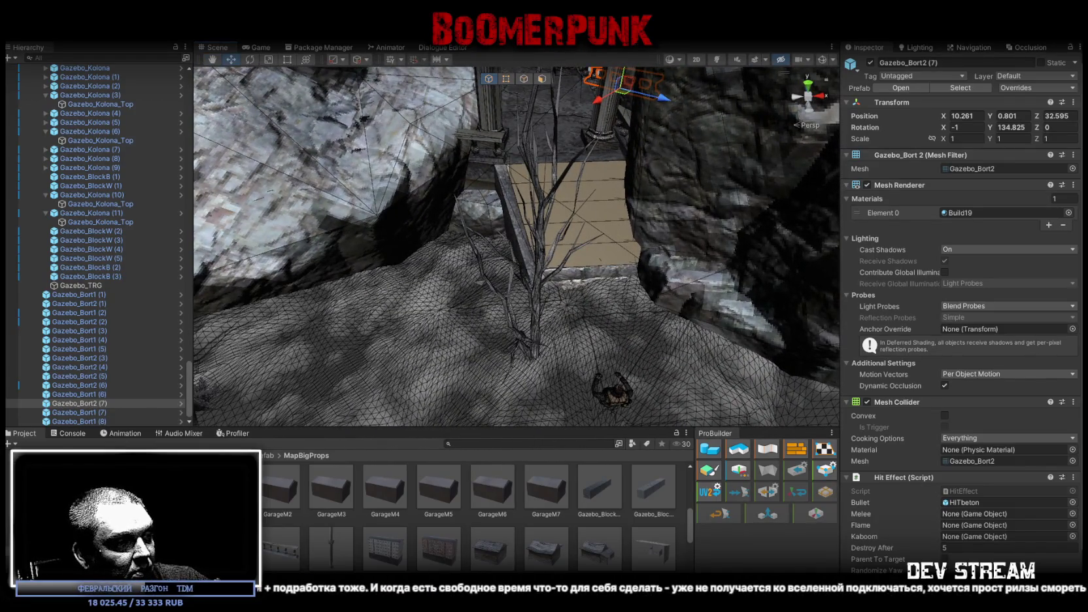
{"action": "scroll", "coordinate": [555, 458], "scroll_direction": "down", "scroll_amount": 5}
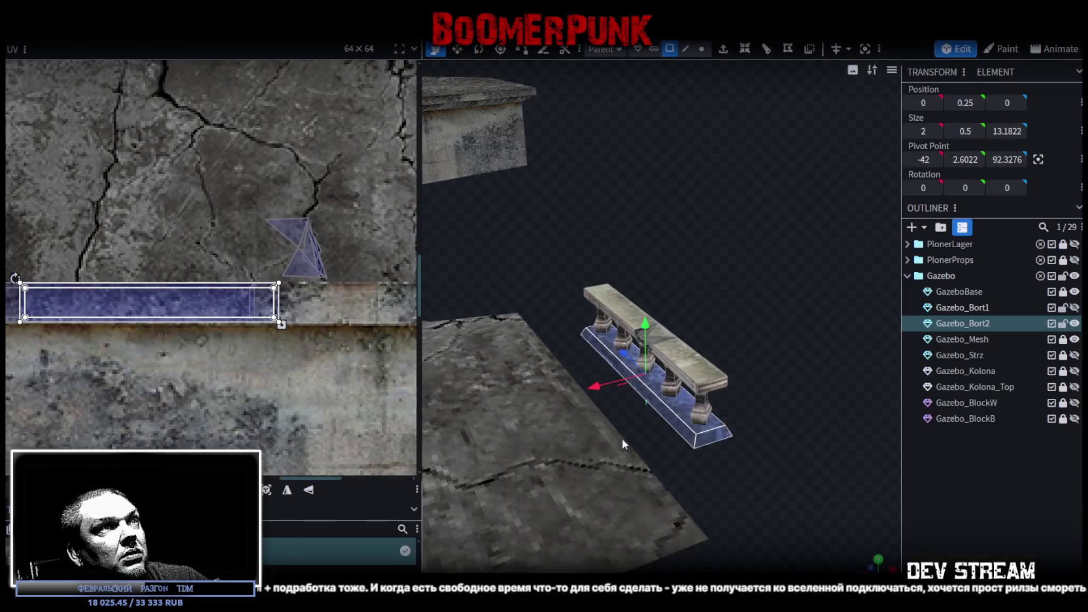
{"action": "mouse_move", "coordinate": [556, 458]}
{"action": "left_mouse_down"}
{"action": "mouse_move", "coordinate": [613, 453]}
{"action": "mouse_move", "coordinate": [660, 408]}
{"action": "mouse_move", "coordinate": [664, 490]}
{"action": "left_mouse_up"}
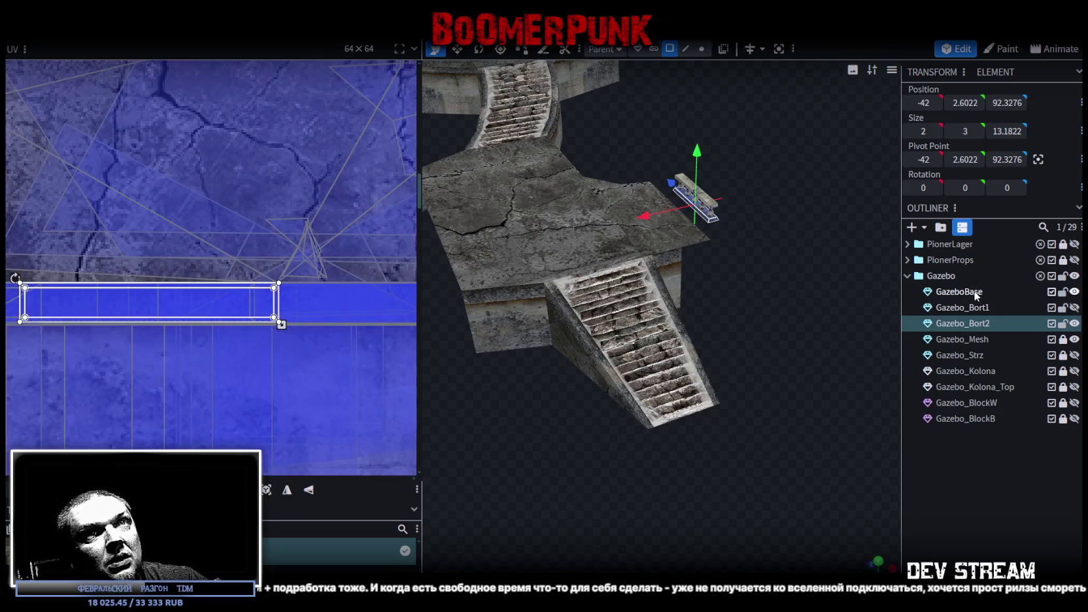
{"action": "left_click", "coordinate": [975, 292]}
{"action": "left_click", "coordinate": [664, 444]}
{"action": "left_click_drag", "start_coordinate": [646, 466], "coordinate": [645, 507]}
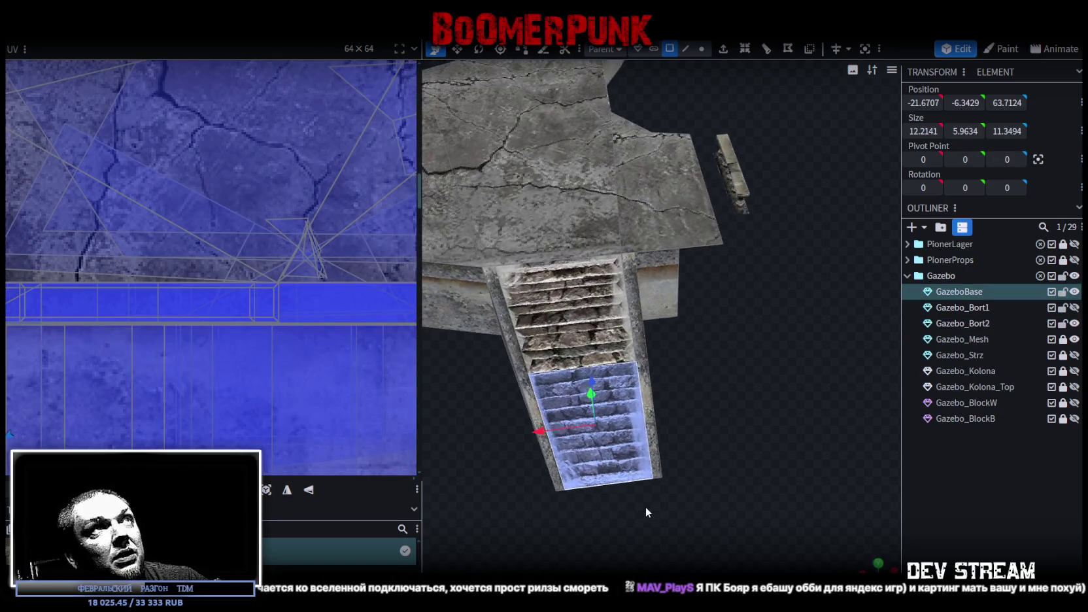
Move the stairs' bottom corner vertices 2.5 units along X
{"action": "left_click", "coordinate": [702, 48]}
{"action": "left_click_drag", "start_coordinate": [686, 450], "coordinate": [593, 363]}
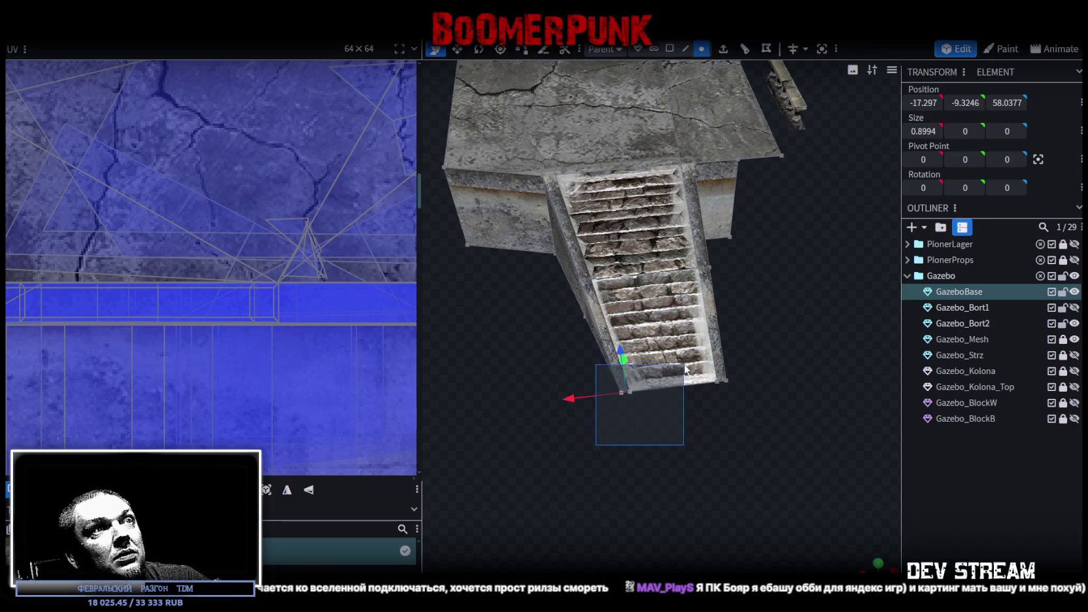
{"action": "left_click_drag", "start_coordinate": [566, 398], "coordinate": [546, 402]}
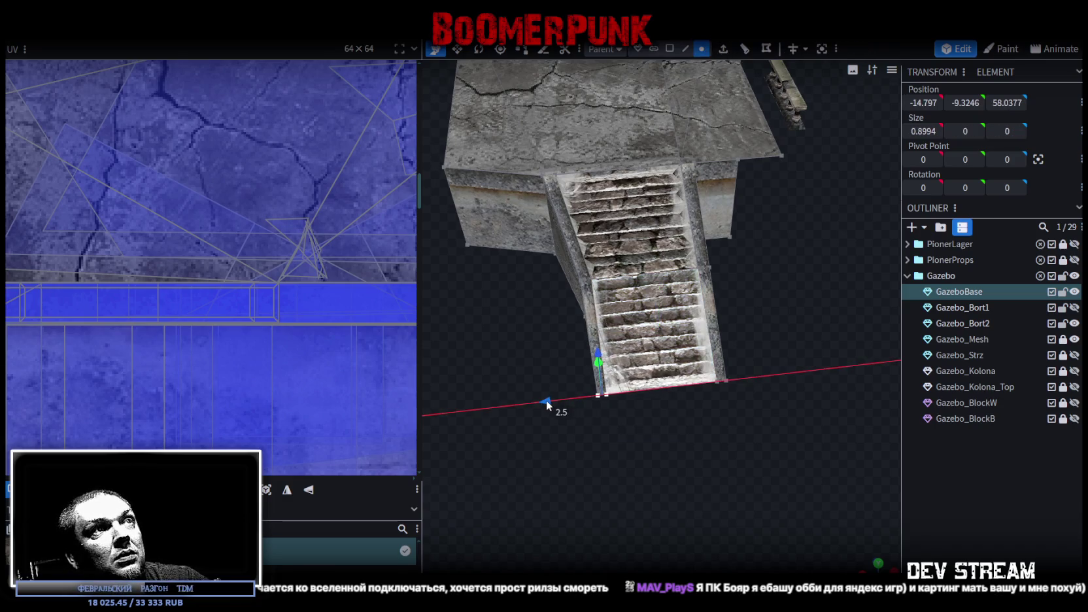
Reselect GazeboBase and pick the two opposite side rim faces of the stairs
{"action": "mouse_move", "coordinate": [755, 438]}
{"action": "left_mouse_down"}
{"action": "mouse_move", "coordinate": [737, 463]}
{"action": "mouse_move", "coordinate": [836, 420]}
{"action": "left_mouse_up"}
{"action": "left_click", "coordinate": [960, 504]}
{"action": "mouse_move", "coordinate": [770, 470]}
{"action": "left_mouse_down"}
{"action": "mouse_move", "coordinate": [763, 490]}
{"action": "mouse_move", "coordinate": [771, 208]}
{"action": "mouse_move", "coordinate": [781, 268]}
{"action": "mouse_move", "coordinate": [656, 186]}
{"action": "mouse_move", "coordinate": [512, 64]}
{"action": "left_mouse_up"}
{"action": "left_click", "coordinate": [550, 222]}
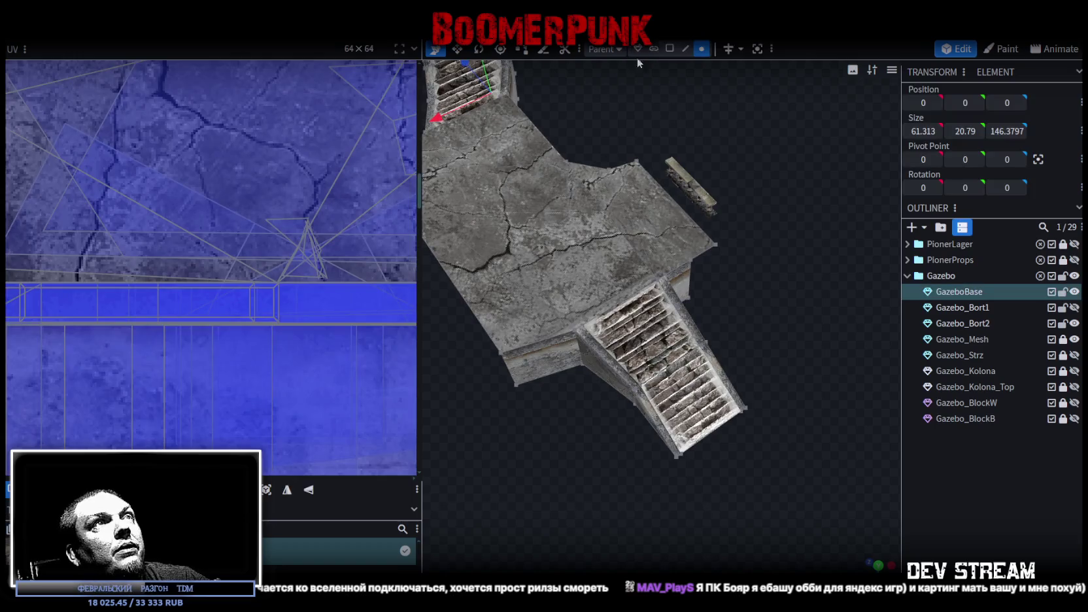
{"action": "left_click_drag", "start_coordinate": [650, 72], "coordinate": [591, 376]}
{"action": "left_click", "coordinate": [591, 376]}
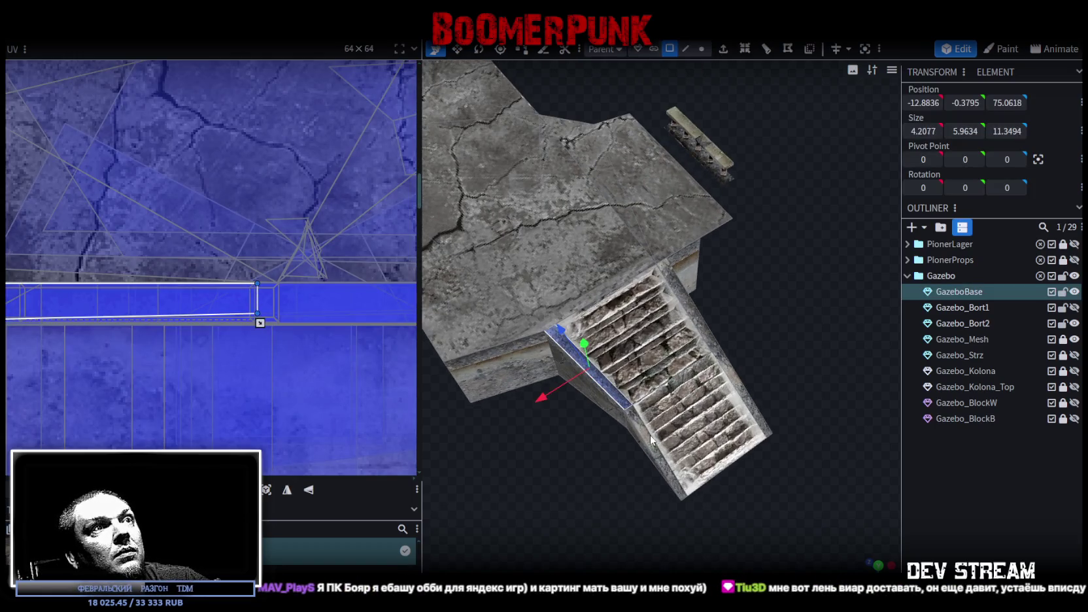
{"action": "left_click", "coordinate": [693, 304], "text": "shift"}
Add the remaining railing rim faces of both staircases, 12 faces in total
{"action": "mouse_move", "coordinate": [732, 385]}
{"action": "left_mouse_down"}
{"action": "mouse_move", "coordinate": [676, 238]}
{"action": "mouse_move", "coordinate": [589, 279]}
{"action": "mouse_move", "coordinate": [616, 231]}
{"action": "left_mouse_up"}
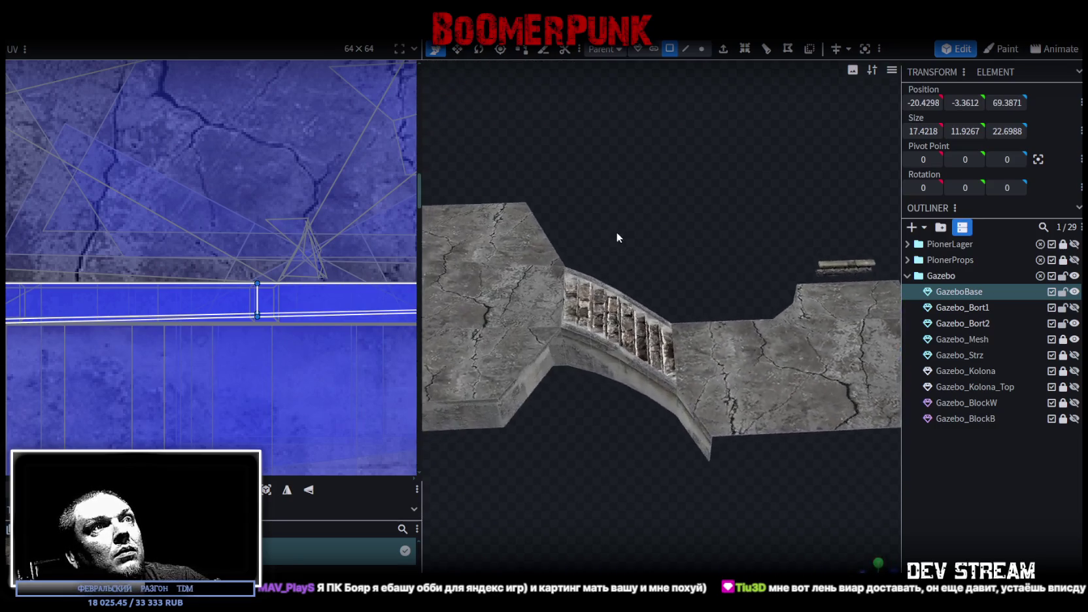
{"action": "scroll", "coordinate": [599, 242], "scroll_direction": "up", "scroll_amount": 5}
{"action": "scroll", "coordinate": [643, 312], "scroll_direction": "up", "scroll_amount": 3}
{"action": "left_click", "coordinate": [642, 312], "text": "shift"}
{"action": "left_click", "coordinate": [604, 281], "text": "shift"}
{"action": "left_click", "coordinate": [496, 209], "text": "shift"}
{"action": "mouse_move", "coordinate": [497, 209]}
{"action": "left_mouse_down"}
{"action": "mouse_move", "coordinate": [597, 180]}
{"action": "mouse_move", "coordinate": [615, 199]}
{"action": "left_mouse_up"}
{"action": "left_click", "coordinate": [615, 201], "text": "shift"}
{"action": "left_click", "coordinate": [578, 391], "text": "shift"}
{"action": "left_click", "coordinate": [654, 432], "text": "shift"}
{"action": "left_click", "coordinate": [727, 478], "text": "shift"}
{"action": "left_click", "coordinate": [792, 523], "text": "shift"}
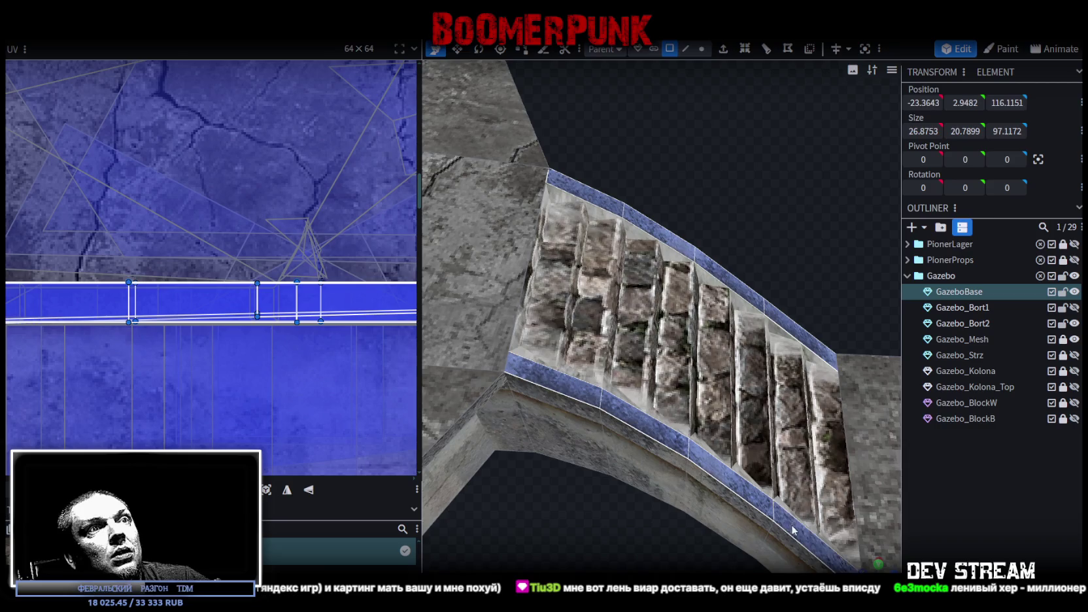
{"action": "scroll", "coordinate": [781, 419], "scroll_direction": "down", "scroll_amount": 5}
{"action": "mouse_move", "coordinate": [772, 300]}
{"action": "left_mouse_down"}
{"action": "mouse_move", "coordinate": [729, 151]}
{"action": "mouse_move", "coordinate": [620, 113]}
{"action": "mouse_move", "coordinate": [759, 280]}
{"action": "left_mouse_up"}
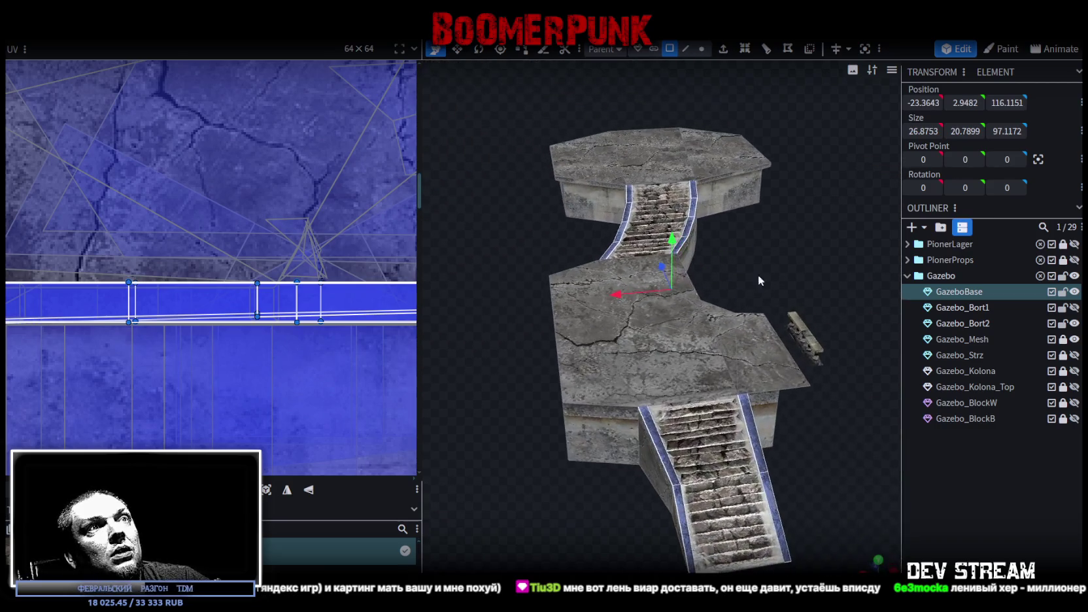
{"action": "right_click", "coordinate": [751, 429]}
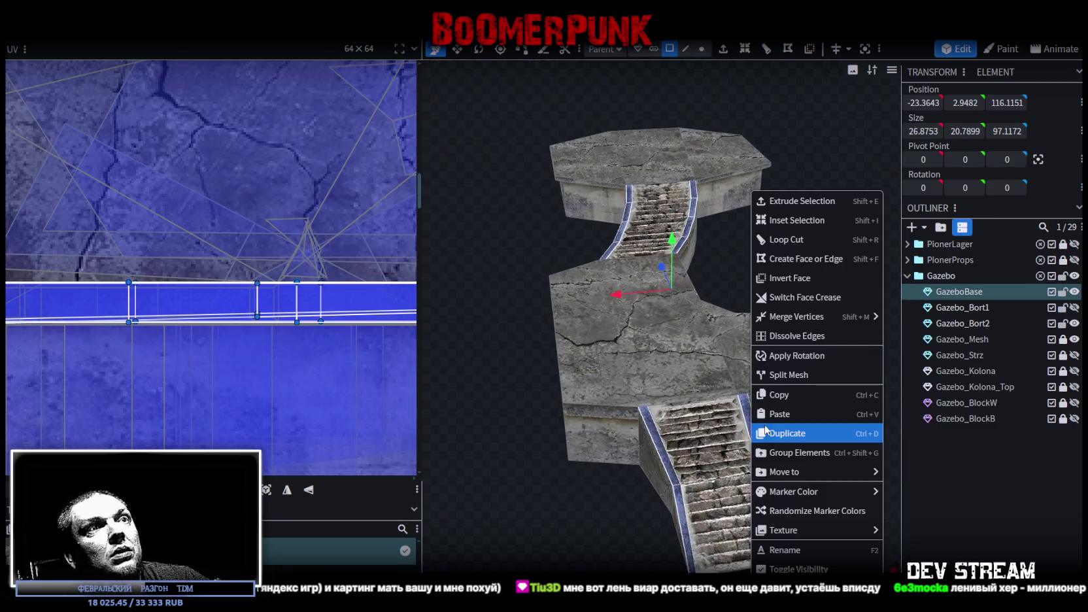
Copy the 12 selected rim faces and try pasting them, dismissing the paste-type choice
{"action": "left_click", "coordinate": [794, 394]}
{"action": "right_click", "coordinate": [749, 439]}
{"action": "left_click", "coordinate": [799, 413]}
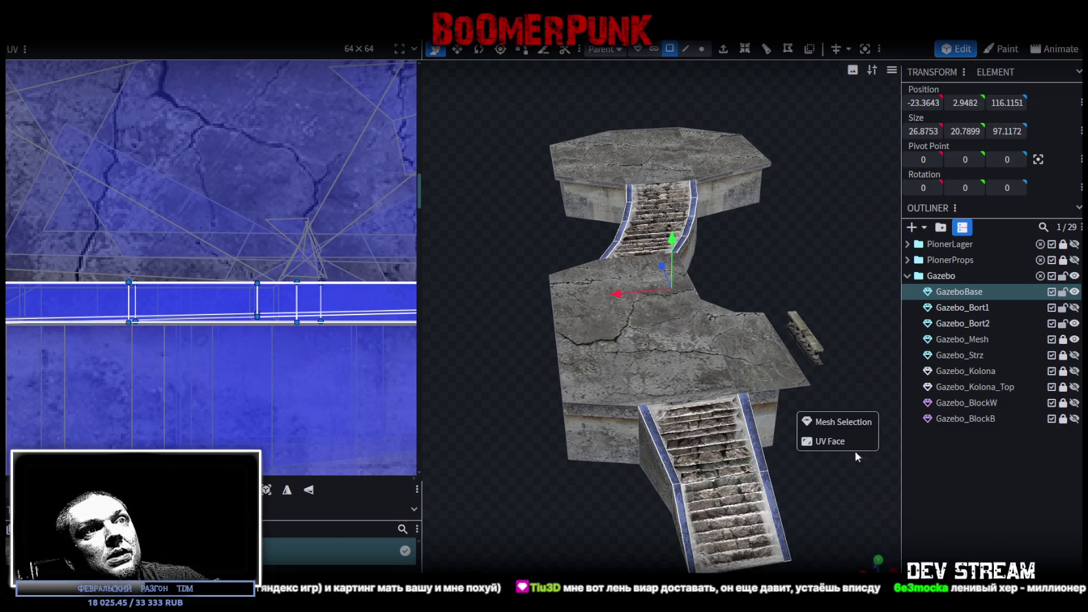
{"action": "left_click", "coordinate": [846, 425]}
{"action": "mouse_move", "coordinate": [836, 416]}
{"action": "left_mouse_down"}
{"action": "mouse_move", "coordinate": [812, 436]}
{"action": "mouse_move", "coordinate": [739, 416]}
{"action": "left_mouse_up"}
Split the rim faces into a separate mesh named GazeboBase_Perila
{"action": "right_click", "coordinate": [654, 401]}
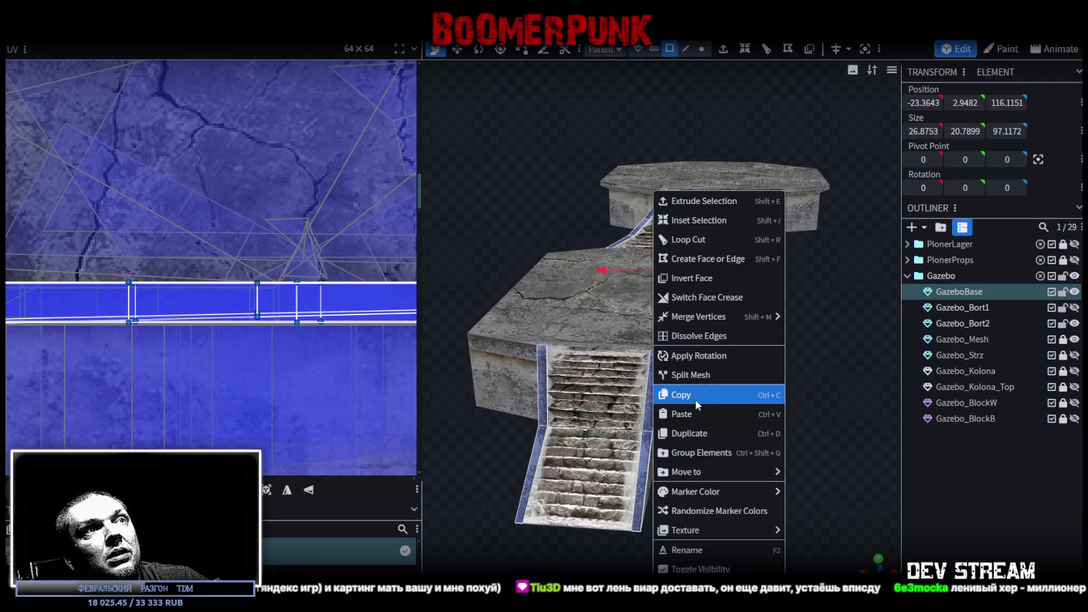
{"action": "left_click", "coordinate": [704, 382]}
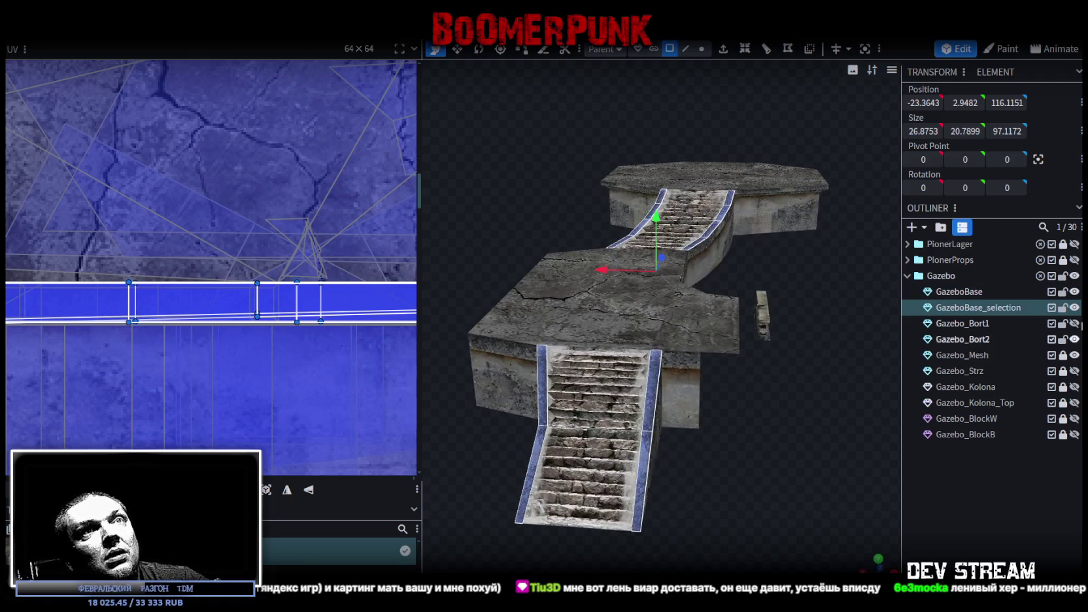
{"action": "double_click", "coordinate": [991, 307]}
{"action": "left_click_drag", "start_coordinate": [986, 309], "coordinate": [1031, 309]}
{"action": "type", "text": "Perila"}
{"action": "key", "text": "Return"}
{"action": "left_click_drag", "start_coordinate": [748, 420], "coordinate": [750, 414]}
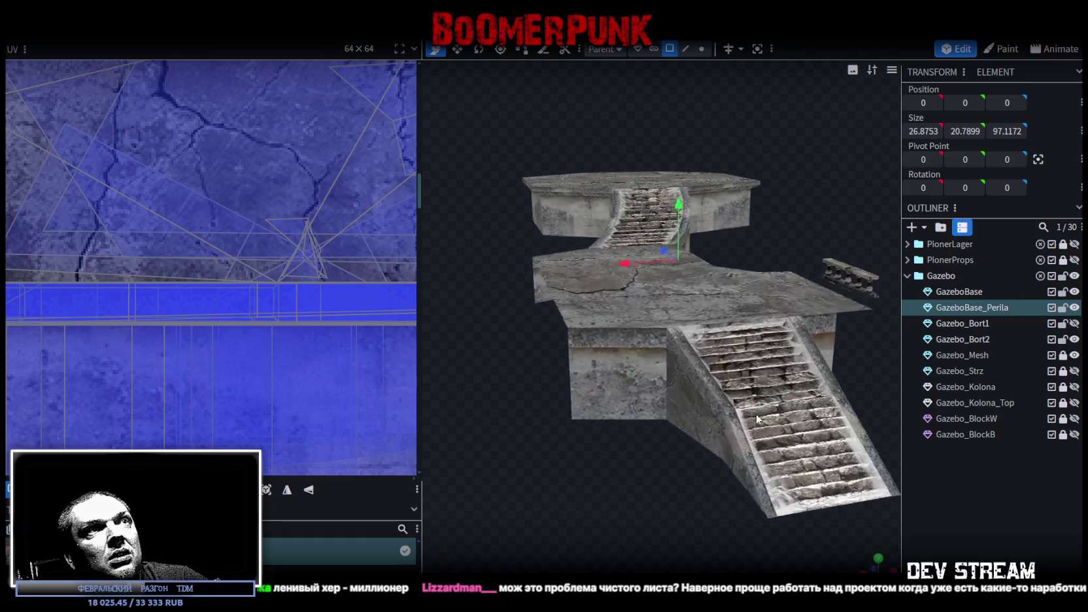
{"action": "left_click_drag", "start_coordinate": [785, 251], "coordinate": [657, 109]}
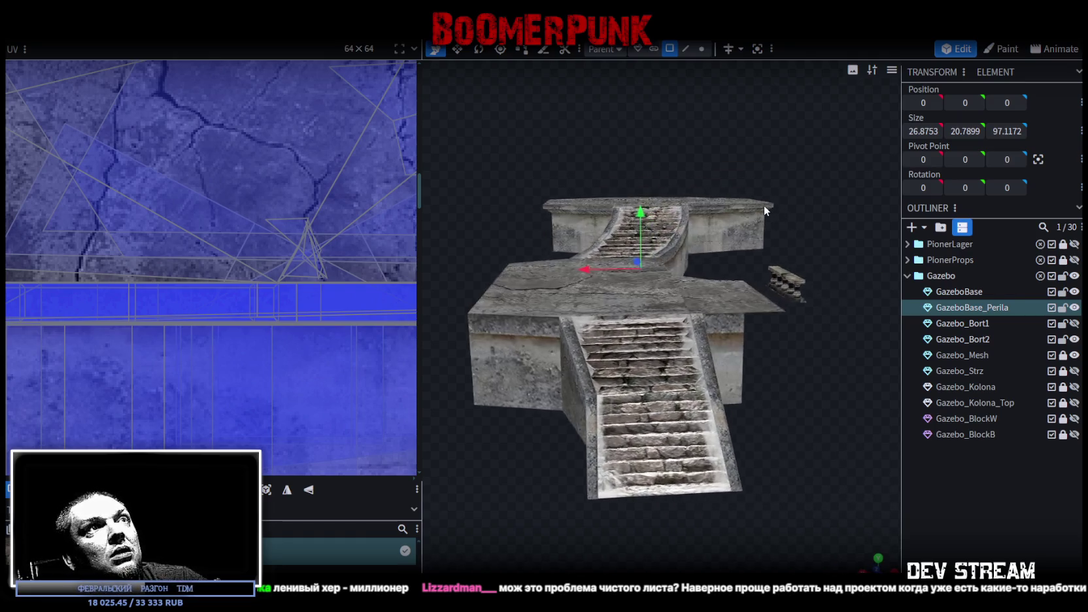
Extrude the railing faces toward Y+ and raise Extend step by step to 4 units
{"action": "left_click", "coordinate": [669, 48]}
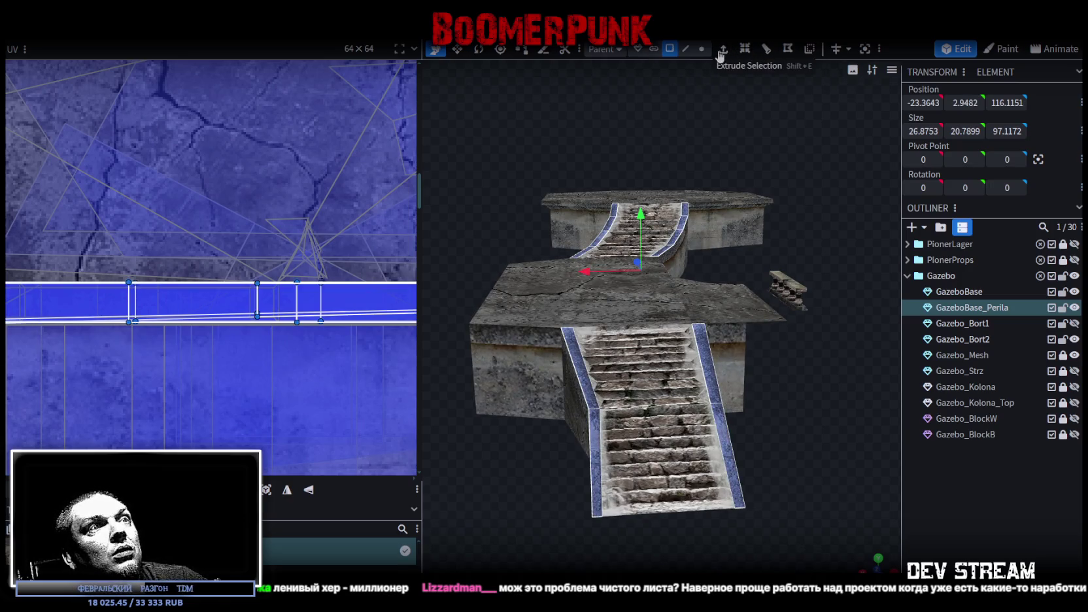
{"action": "left_click", "coordinate": [723, 49]}
{"action": "left_click", "coordinate": [704, 567]}
{"action": "left_click", "coordinate": [672, 454]}
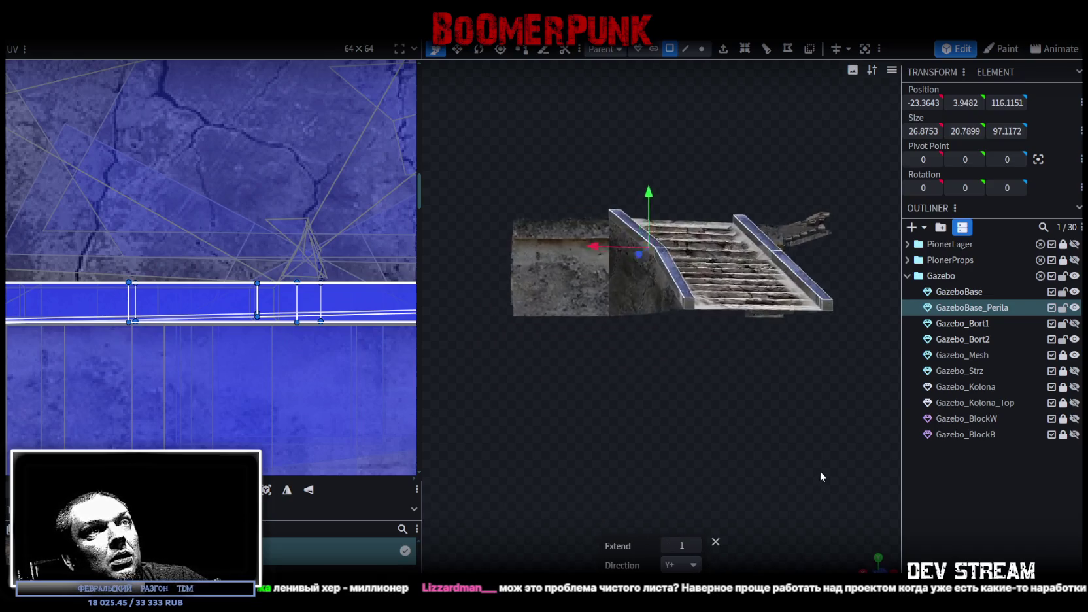
{"action": "left_click_drag", "start_coordinate": [817, 472], "coordinate": [810, 478]}
{"action": "scroll", "coordinate": [806, 472], "scroll_direction": "up", "scroll_amount": 3}
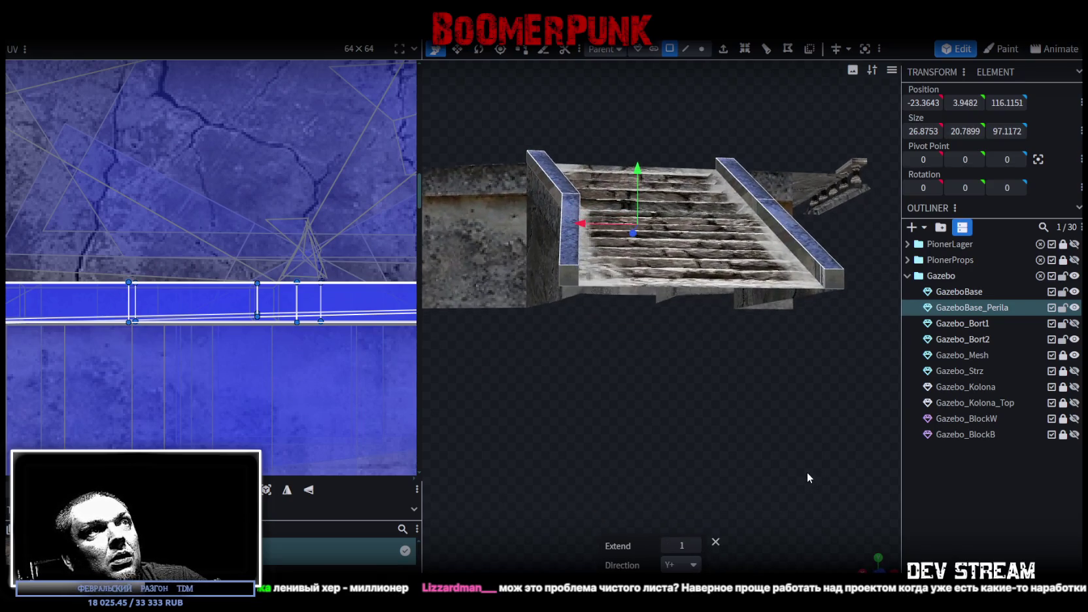
{"action": "left_click", "coordinate": [695, 545]}
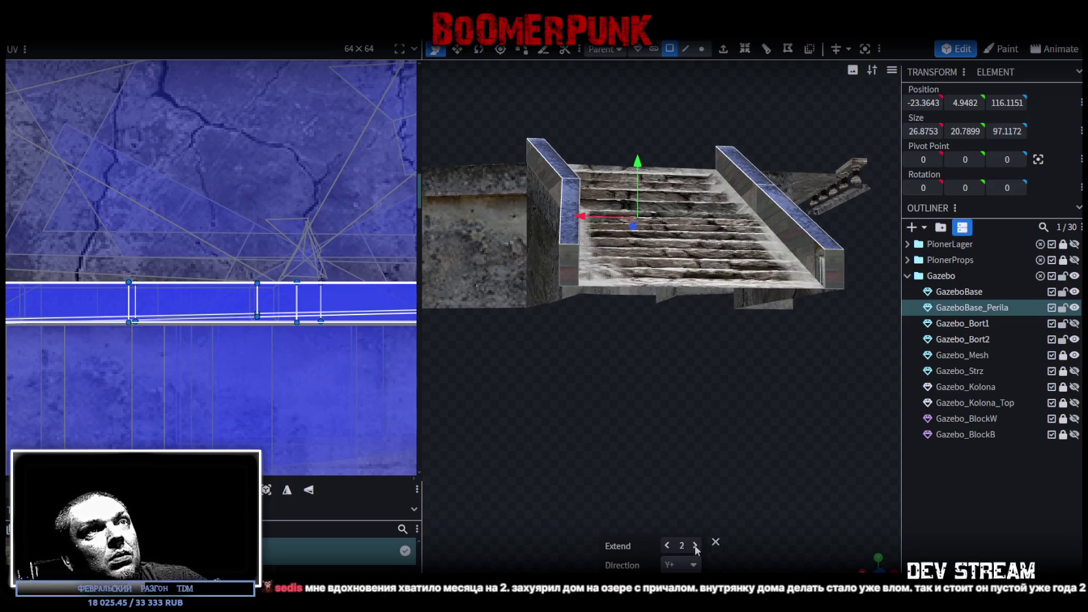
{"action": "left_click", "coordinate": [695, 545]}
{"action": "mouse_move", "coordinate": [632, 426]}
{"action": "left_mouse_down"}
{"action": "mouse_move", "coordinate": [689, 476]}
{"action": "mouse_move", "coordinate": [652, 446]}
{"action": "mouse_move", "coordinate": [655, 433]}
{"action": "mouse_move", "coordinate": [706, 452]}
{"action": "mouse_move", "coordinate": [639, 433]}
{"action": "left_mouse_up"}
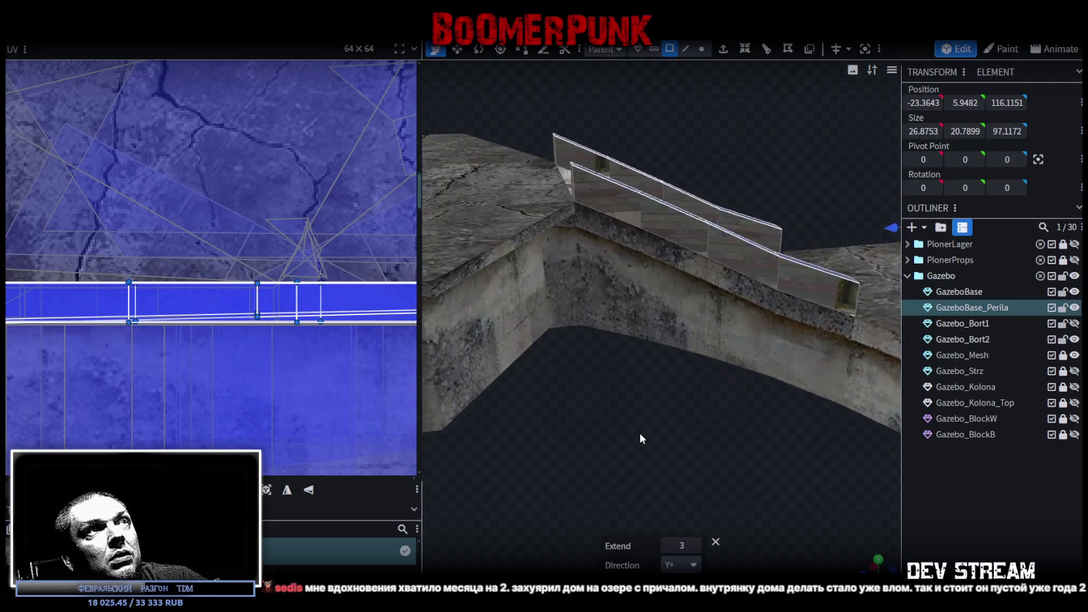
{"action": "left_click", "coordinate": [695, 546]}
{"action": "mouse_move", "coordinate": [666, 472]}
{"action": "left_mouse_down"}
{"action": "mouse_move", "coordinate": [603, 442]}
{"action": "mouse_move", "coordinate": [501, 462]}
{"action": "mouse_move", "coordinate": [476, 455]}
{"action": "mouse_move", "coordinate": [634, 476]}
{"action": "mouse_move", "coordinate": [600, 457]}
{"action": "mouse_move", "coordinate": [549, 464]}
{"action": "mouse_move", "coordinate": [780, 497]}
{"action": "mouse_move", "coordinate": [665, 368]}
{"action": "mouse_move", "coordinate": [565, 402]}
{"action": "mouse_move", "coordinate": [550, 378]}
{"action": "mouse_move", "coordinate": [518, 380]}
{"action": "mouse_move", "coordinate": [667, 389]}
{"action": "left_mouse_up"}
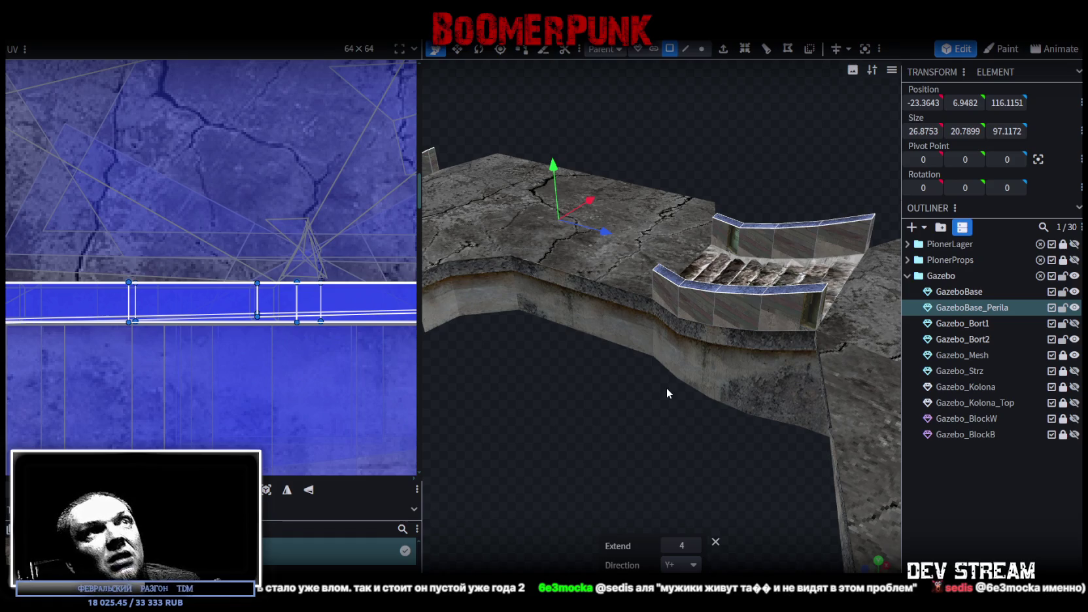
{"action": "mouse_move", "coordinate": [718, 422]}
{"action": "left_mouse_down"}
{"action": "mouse_move", "coordinate": [627, 404]}
{"action": "mouse_move", "coordinate": [730, 387]}
{"action": "mouse_move", "coordinate": [757, 404]}
{"action": "mouse_move", "coordinate": [788, 374]}
{"action": "mouse_move", "coordinate": [786, 293]}
{"action": "mouse_move", "coordinate": [797, 316]}
{"action": "mouse_move", "coordinate": [791, 300]}
{"action": "mouse_move", "coordinate": [829, 318]}
{"action": "mouse_move", "coordinate": [671, 357]}
{"action": "mouse_move", "coordinate": [651, 387]}
{"action": "mouse_move", "coordinate": [620, 391]}
{"action": "mouse_move", "coordinate": [627, 378]}
{"action": "mouse_move", "coordinate": [603, 361]}
{"action": "mouse_move", "coordinate": [678, 426]}
{"action": "mouse_move", "coordinate": [624, 378]}
{"action": "mouse_move", "coordinate": [640, 384]}
{"action": "mouse_move", "coordinate": [598, 382]}
{"action": "mouse_move", "coordinate": [685, 400]}
{"action": "mouse_move", "coordinate": [635, 384]}
{"action": "mouse_move", "coordinate": [737, 392]}
{"action": "mouse_move", "coordinate": [713, 372]}
{"action": "left_mouse_up"}
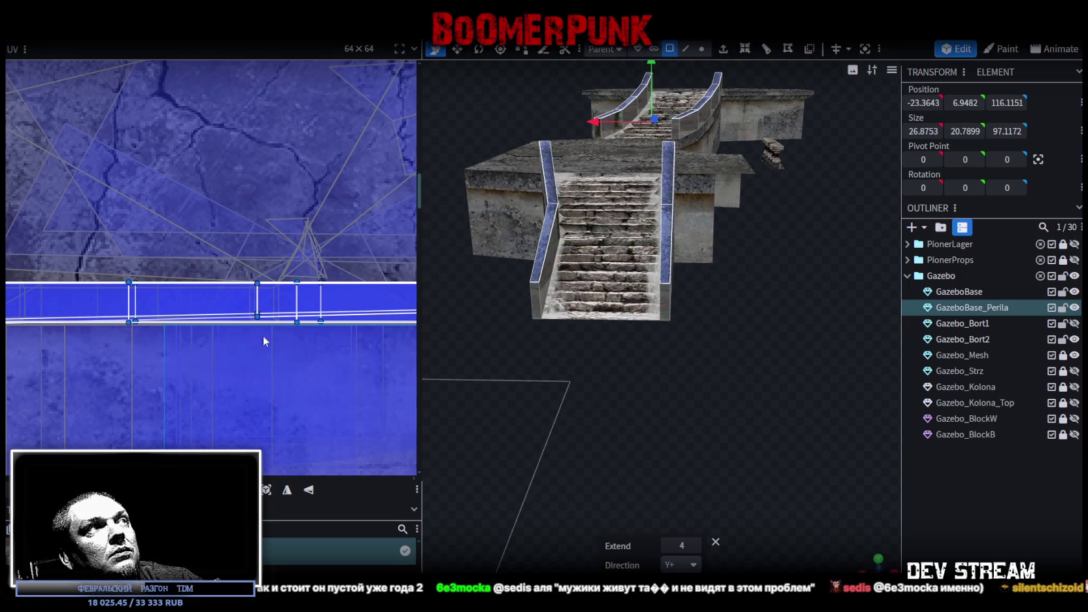
Lock GazeboBase and Gazebo_Bort1 in the Outliner so only the railing remains editable
{"action": "scroll", "coordinate": [294, 338], "scroll_direction": "down", "scroll_amount": 4}
{"action": "scroll", "coordinate": [234, 332], "scroll_direction": "down", "scroll_amount": 3}
{"action": "scroll", "coordinate": [234, 332], "scroll_direction": "down", "scroll_amount": 2}
{"action": "scroll", "coordinate": [255, 325], "scroll_direction": "up", "scroll_amount": 1}
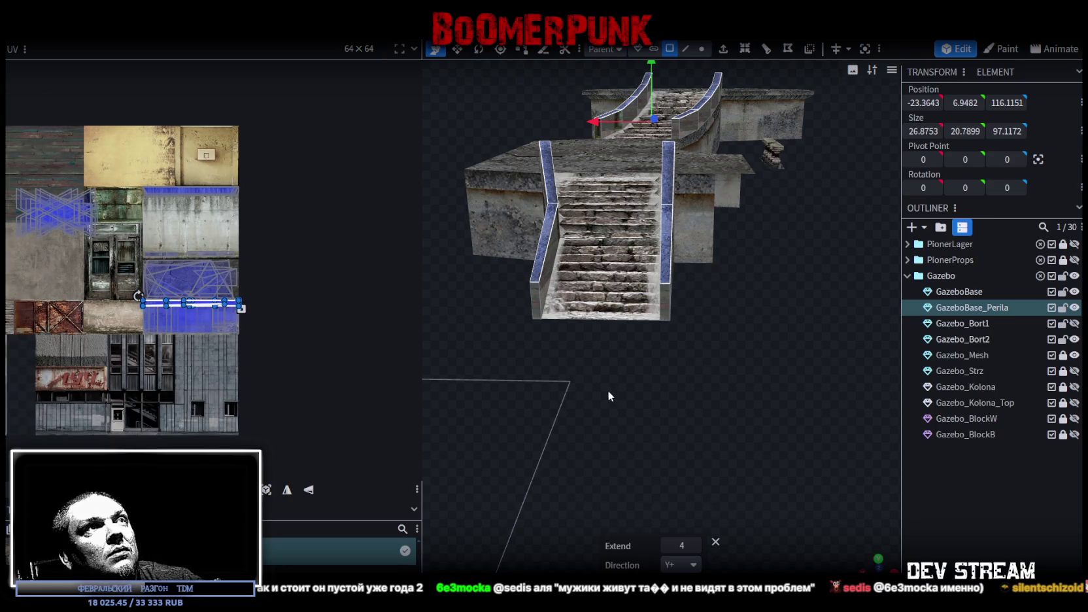
{"action": "left_click", "coordinate": [1063, 292]}
{"action": "left_click", "coordinate": [1063, 323]}
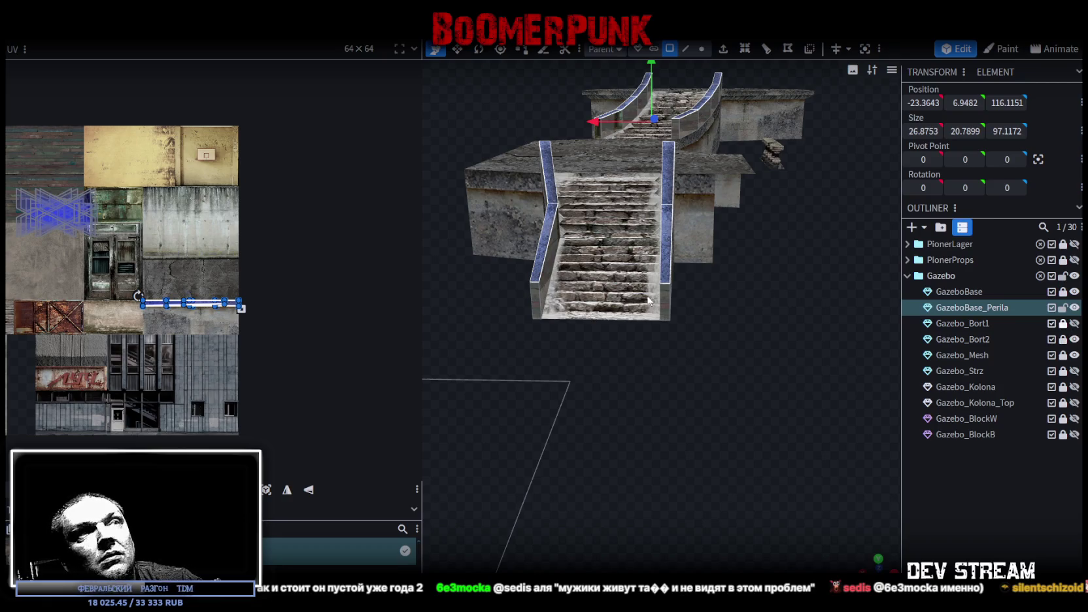
{"action": "scroll", "coordinate": [144, 307], "scroll_direction": "up", "scroll_amount": 2}
{"action": "mouse_move", "coordinate": [465, 334]}
{"action": "left_mouse_down"}
{"action": "mouse_move", "coordinate": [711, 424]}
{"action": "mouse_move", "coordinate": [603, 456]}
{"action": "mouse_move", "coordinate": [574, 436]}
{"action": "left_mouse_up"}
{"action": "scroll", "coordinate": [568, 441], "scroll_direction": "up", "scroll_amount": 4}
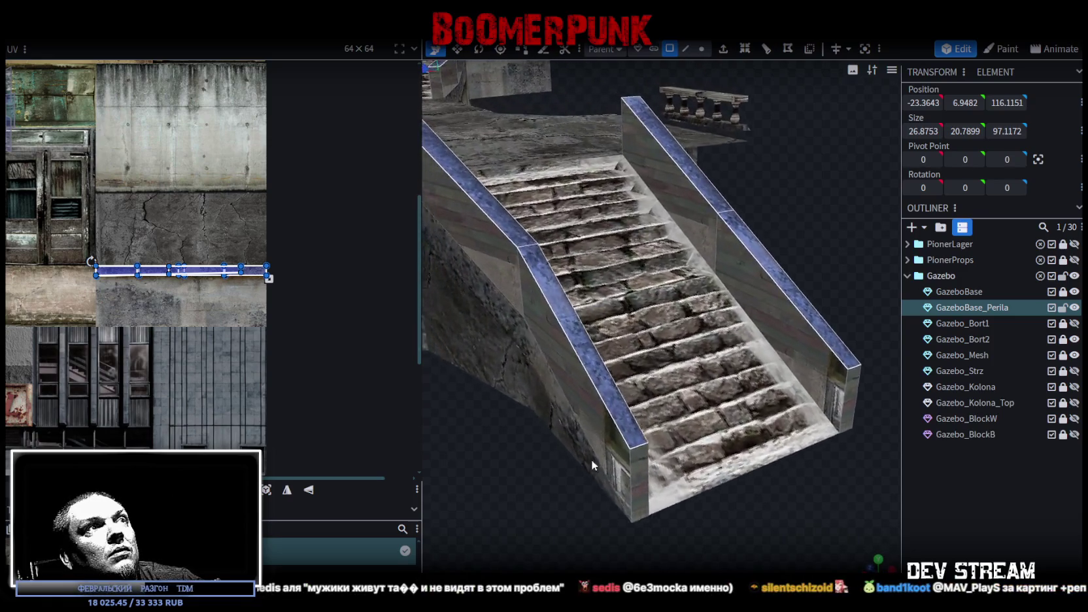
{"action": "scroll", "coordinate": [595, 461], "scroll_direction": "down", "scroll_amount": 3}
{"action": "left_click_drag", "start_coordinate": [599, 462], "coordinate": [623, 462]}
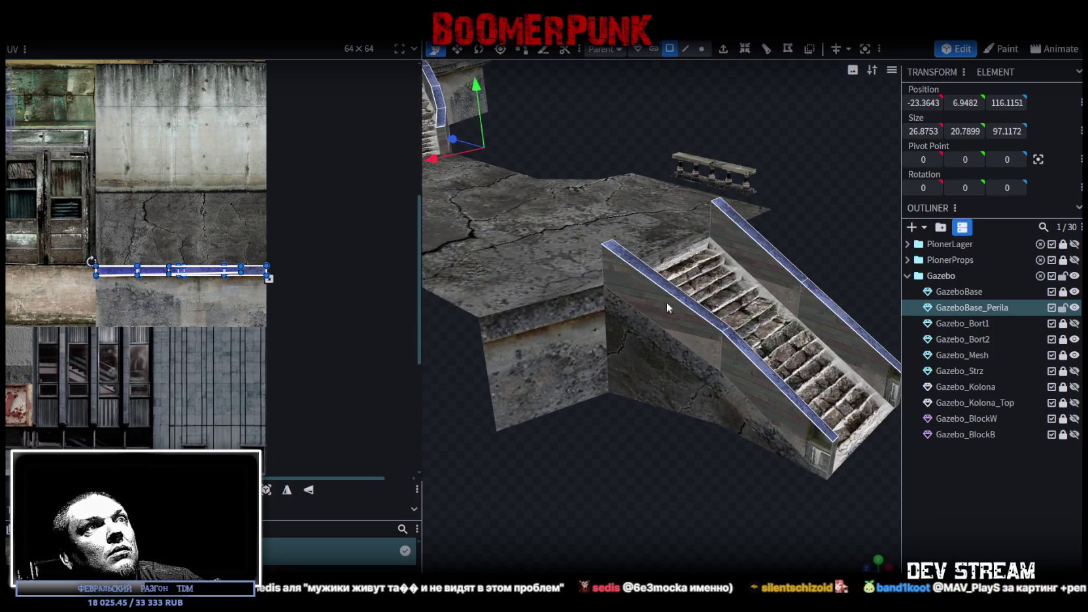
{"action": "right_click", "coordinate": [682, 299]}
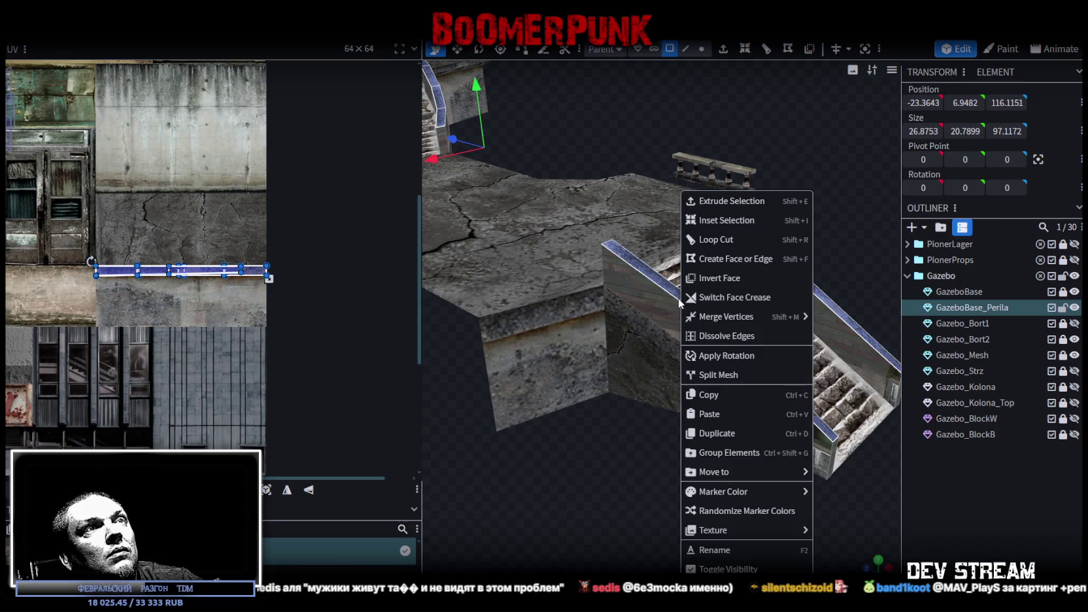
Split the selected railing top faces into their own mesh
{"action": "left_click", "coordinate": [745, 376]}
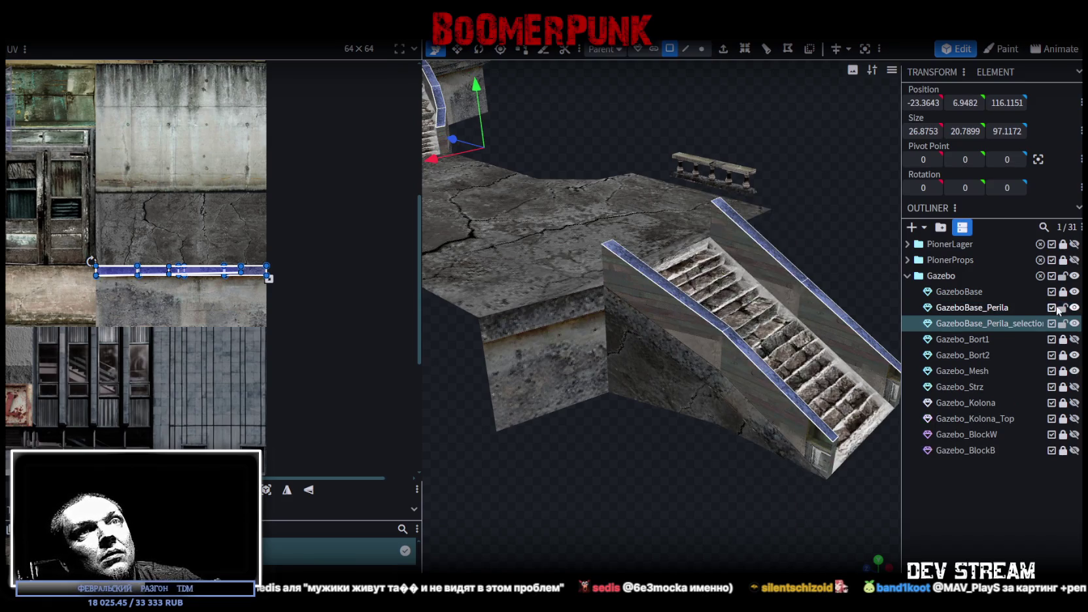
{"action": "scroll", "coordinate": [772, 232], "scroll_direction": "down", "scroll_amount": 3}
{"action": "mouse_move", "coordinate": [772, 231]}
{"action": "left_mouse_down"}
{"action": "mouse_move", "coordinate": [812, 253]}
{"action": "mouse_move", "coordinate": [641, 253]}
{"action": "mouse_move", "coordinate": [696, 326]}
{"action": "mouse_move", "coordinate": [693, 317]}
{"action": "mouse_move", "coordinate": [675, 367]}
{"action": "mouse_move", "coordinate": [804, 375]}
{"action": "left_mouse_up"}
{"action": "scroll", "coordinate": [711, 376], "scroll_direction": "up", "scroll_amount": 3}
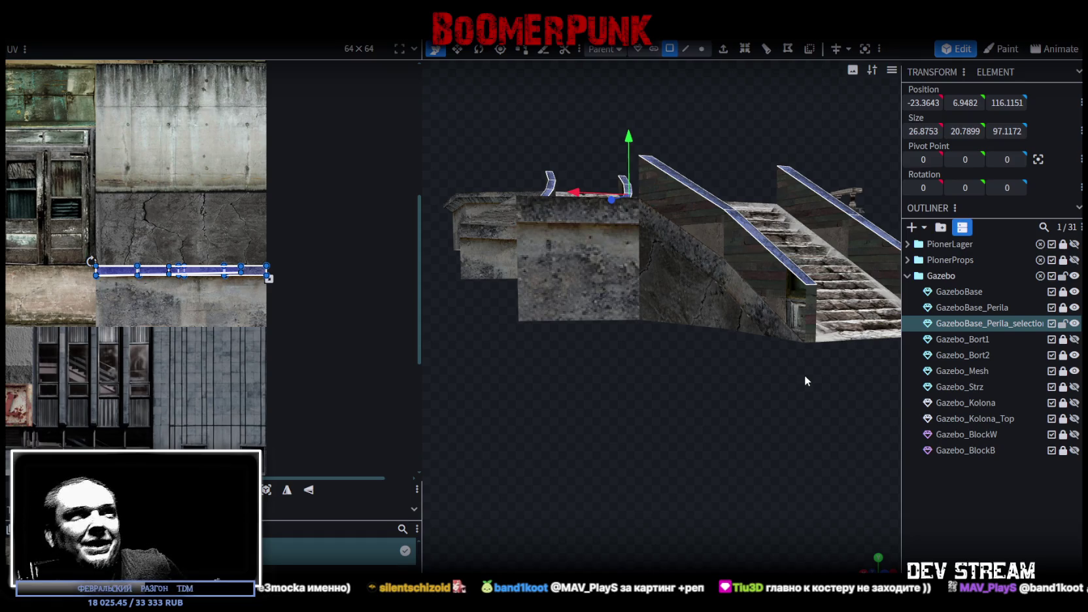
Lower the split rail piece by 0.5 on Y, to 6.4482
{"action": "mouse_move", "coordinate": [814, 391]}
{"action": "left_mouse_down"}
{"action": "mouse_move", "coordinate": [752, 402]}
{"action": "mouse_move", "coordinate": [759, 410]}
{"action": "mouse_move", "coordinate": [601, 416]}
{"action": "mouse_move", "coordinate": [758, 427]}
{"action": "mouse_move", "coordinate": [728, 427]}
{"action": "mouse_move", "coordinate": [719, 447]}
{"action": "mouse_move", "coordinate": [545, 423]}
{"action": "mouse_move", "coordinate": [743, 176]}
{"action": "left_mouse_up"}
{"action": "left_click_drag", "start_coordinate": [652, 176], "coordinate": [750, 138]}
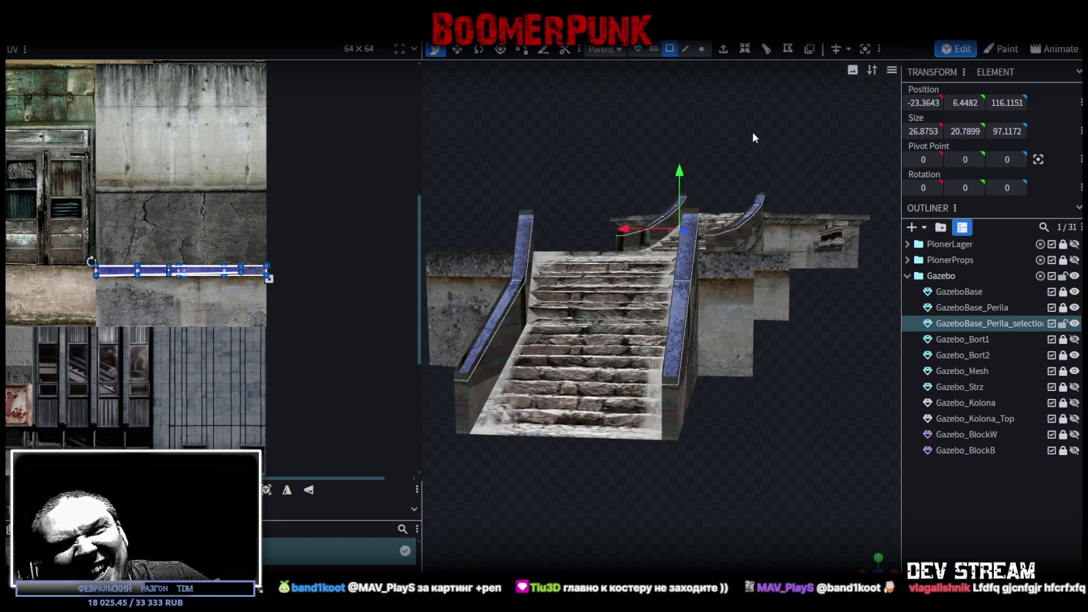
{"action": "scroll", "coordinate": [758, 167], "scroll_direction": "down", "scroll_amount": 3}
{"action": "mouse_move", "coordinate": [778, 182]}
{"action": "left_mouse_down"}
{"action": "mouse_move", "coordinate": [651, 160]}
{"action": "mouse_move", "coordinate": [796, 204]}
{"action": "mouse_move", "coordinate": [805, 183]}
{"action": "mouse_move", "coordinate": [772, 204]}
{"action": "mouse_move", "coordinate": [759, 189]}
{"action": "left_mouse_up"}
{"action": "scroll", "coordinate": [759, 189], "scroll_direction": "up", "scroll_amount": 1}
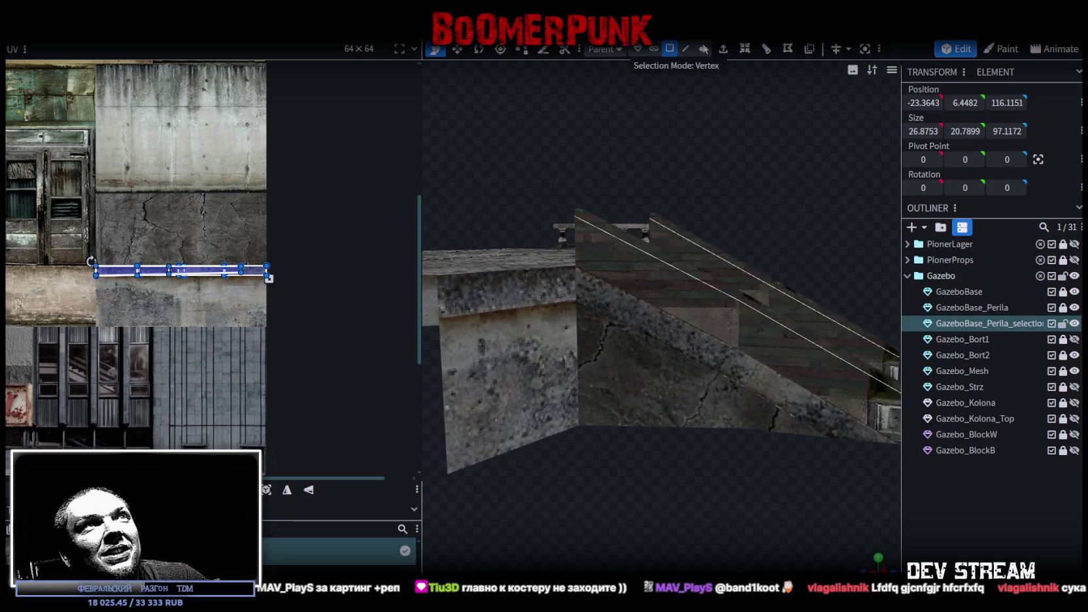
Extrude the split rail caps 0.5 units along Y+
{"action": "left_click", "coordinate": [723, 50]}
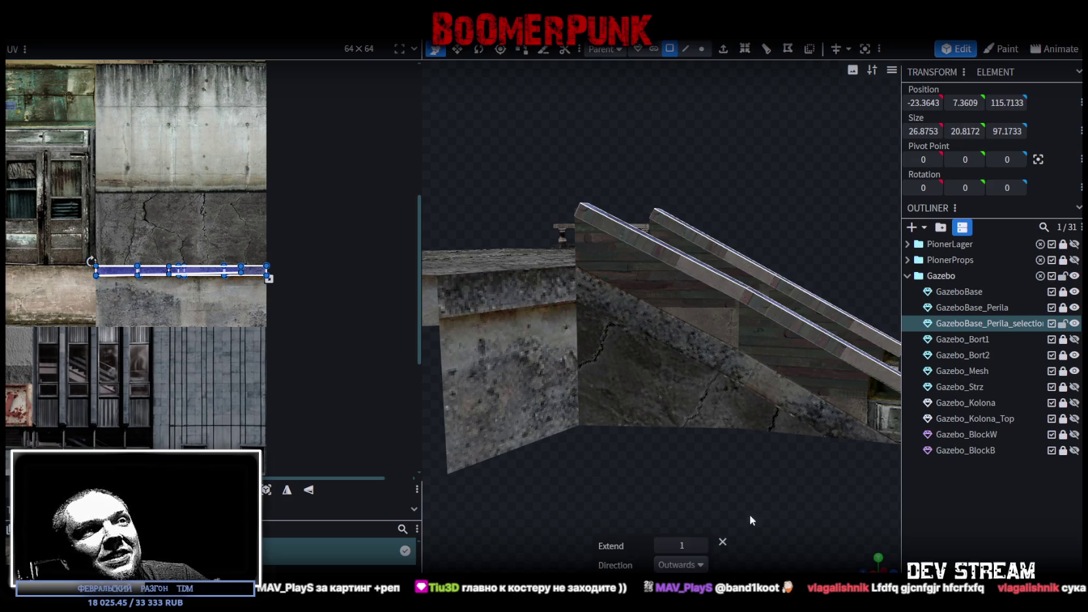
{"action": "left_click", "coordinate": [699, 566]}
{"action": "left_click", "coordinate": [676, 491]}
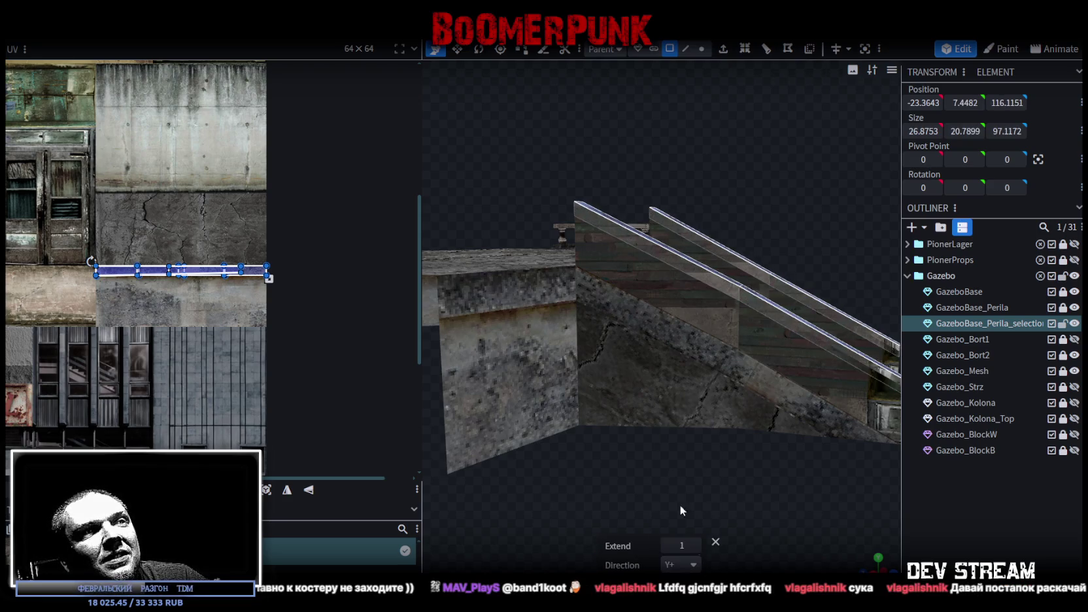
{"action": "mouse_move", "coordinate": [681, 546]}
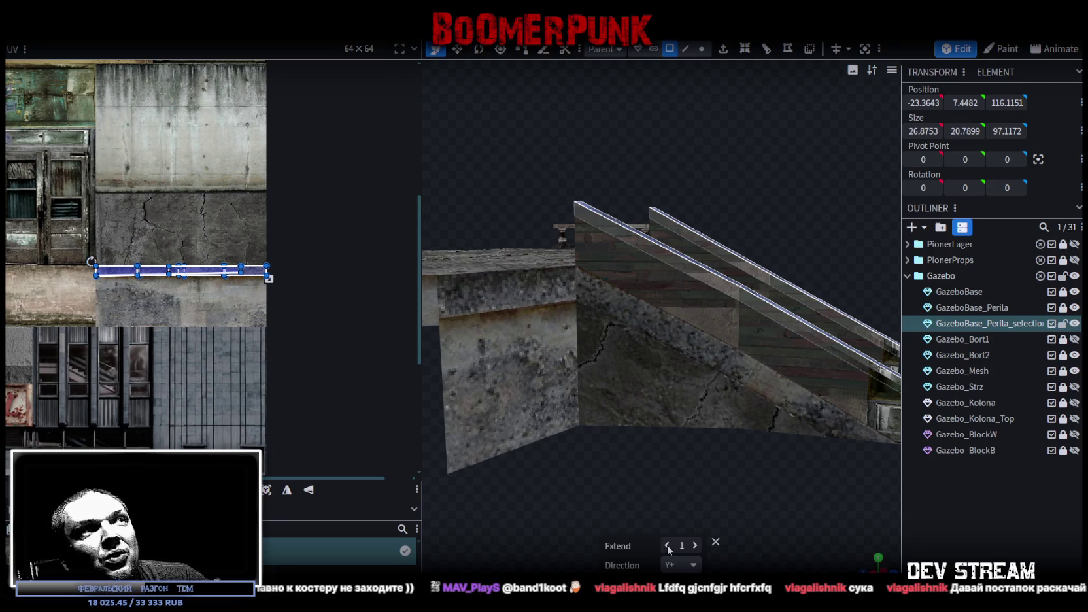
{"action": "left_click", "coordinate": [667, 545]}
{"action": "mouse_move", "coordinate": [732, 523]}
{"action": "left_mouse_down"}
{"action": "mouse_move", "coordinate": [788, 499]}
{"action": "mouse_move", "coordinate": [640, 492]}
{"action": "mouse_move", "coordinate": [714, 472]}
{"action": "mouse_move", "coordinate": [752, 480]}
{"action": "mouse_move", "coordinate": [726, 481]}
{"action": "mouse_move", "coordinate": [761, 517]}
{"action": "mouse_move", "coordinate": [835, 529]}
{"action": "mouse_move", "coordinate": [719, 433]}
{"action": "mouse_move", "coordinate": [760, 457]}
{"action": "mouse_move", "coordinate": [461, 440]}
{"action": "mouse_move", "coordinate": [710, 456]}
{"action": "mouse_move", "coordinate": [671, 436]}
{"action": "mouse_move", "coordinate": [795, 433]}
{"action": "left_mouse_up"}
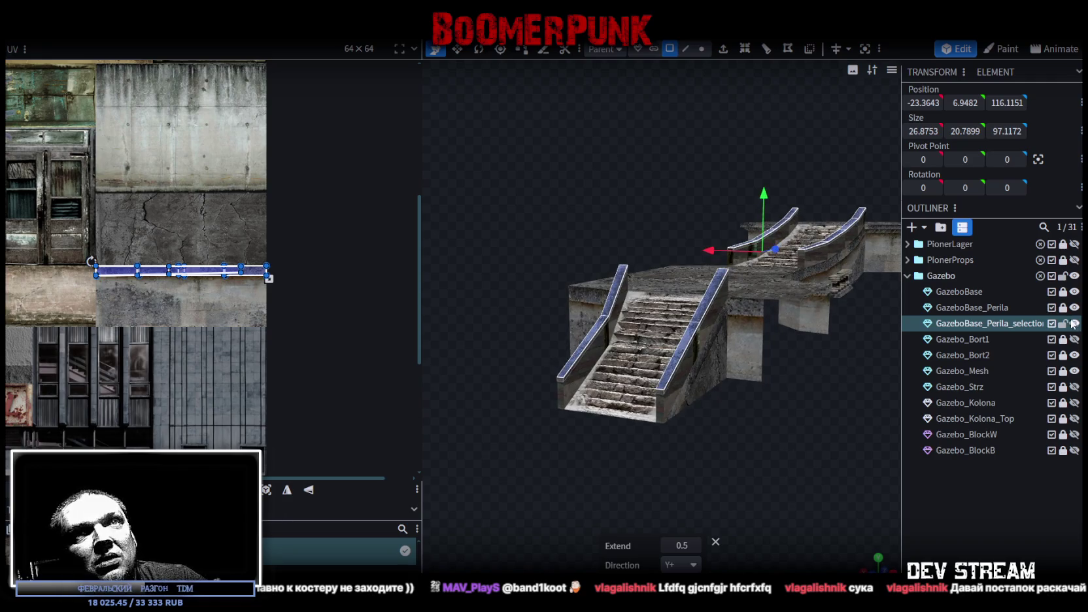
Lock and hide the selection mesh, then unlock and select GazeboBase_Perila
{"action": "left_click", "coordinate": [1064, 323]}
{"action": "left_click", "coordinate": [1063, 307]}
{"action": "left_click", "coordinate": [988, 307]}
{"action": "left_click", "coordinate": [1074, 323]}
{"action": "scroll", "coordinate": [709, 460], "scroll_direction": "up", "scroll_amount": 3}
{"action": "mouse_move", "coordinate": [708, 459]}
{"action": "left_mouse_down"}
{"action": "mouse_move", "coordinate": [821, 357]}
{"action": "mouse_move", "coordinate": [761, 273]}
{"action": "mouse_move", "coordinate": [802, 275]}
{"action": "left_mouse_up"}
{"action": "left_click", "coordinate": [686, 49]}
{"action": "left_click_drag", "start_coordinate": [706, 196], "coordinate": [730, 270]}
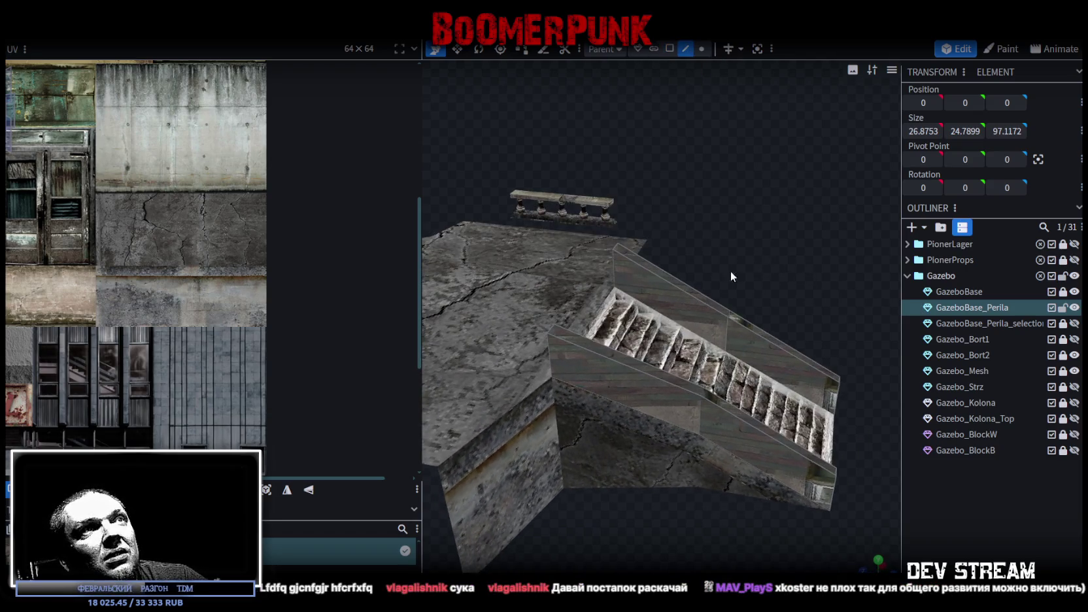
{"action": "left_click", "coordinate": [702, 294]}
{"action": "left_click", "coordinate": [764, 339], "text": "shift"}
{"action": "left_click", "coordinate": [665, 374], "text": "shift"}
{"action": "left_click", "coordinate": [724, 409], "text": "shift"}
{"action": "left_click_drag", "start_coordinate": [773, 243], "coordinate": [742, 238]}
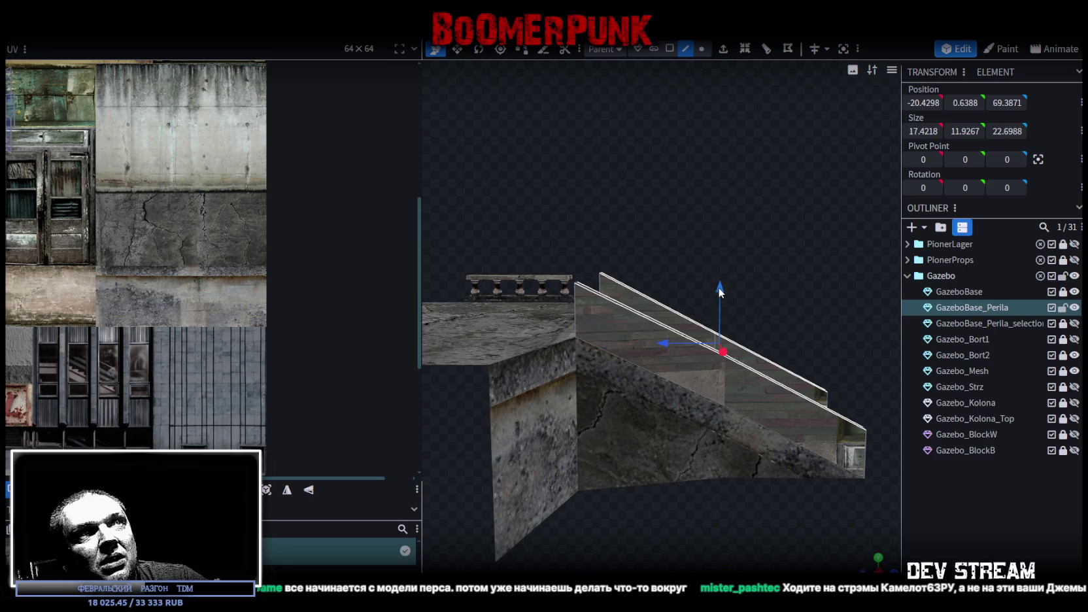
{"action": "mouse_move", "coordinate": [717, 288]}
{"action": "left_mouse_down"}
{"action": "mouse_move", "coordinate": [574, 241]}
{"action": "mouse_move", "coordinate": [561, 258]}
{"action": "mouse_move", "coordinate": [598, 275]}
{"action": "mouse_move", "coordinate": [548, 304]}
{"action": "left_mouse_up"}
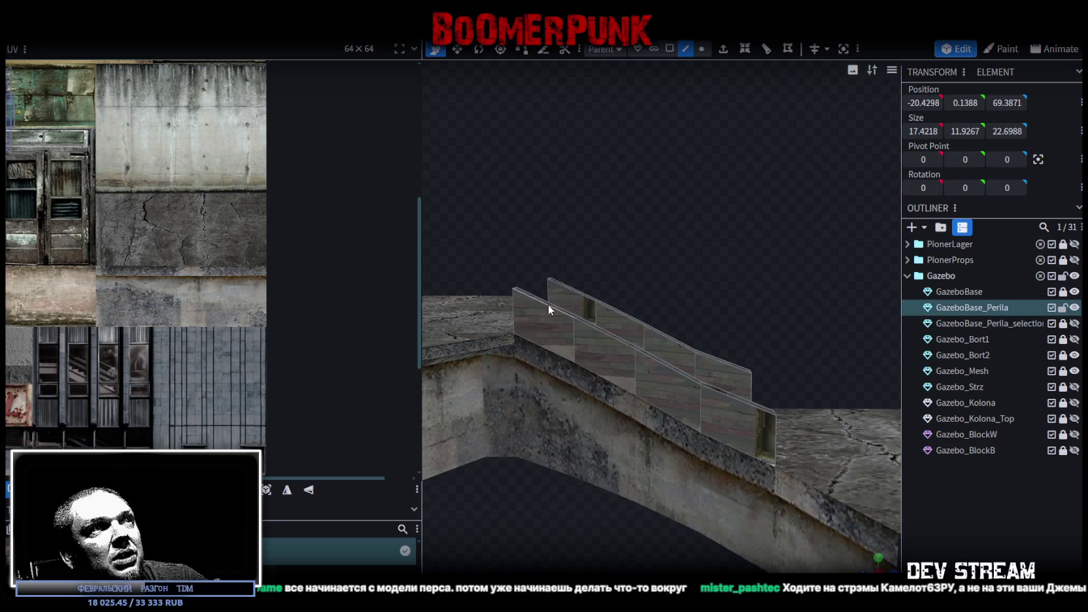
{"action": "left_click", "coordinate": [547, 305]}
{"action": "mouse_move", "coordinate": [596, 274]}
{"action": "left_mouse_down"}
{"action": "mouse_move", "coordinate": [628, 266]}
{"action": "mouse_move", "coordinate": [565, 308]}
{"action": "left_mouse_up"}
{"action": "left_click", "coordinate": [565, 307], "text": "shift"}
{"action": "left_click", "coordinate": [604, 256], "text": "shift"}
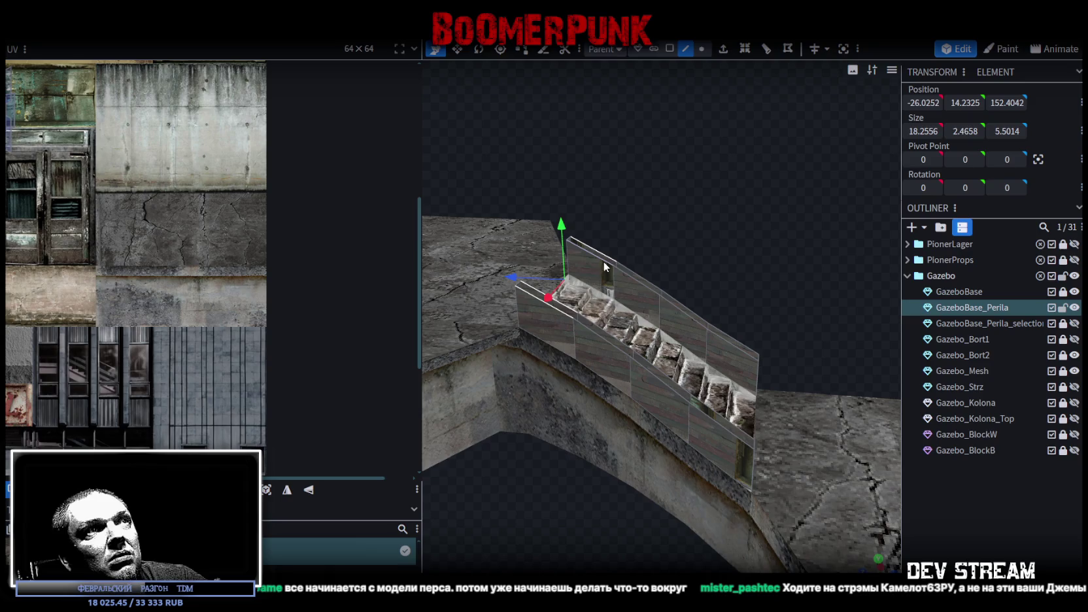
{"action": "left_click", "coordinate": [635, 276], "text": "shift"}
{"action": "left_click", "coordinate": [625, 321], "text": "shift"}
{"action": "left_click", "coordinate": [612, 338], "text": "shift"}
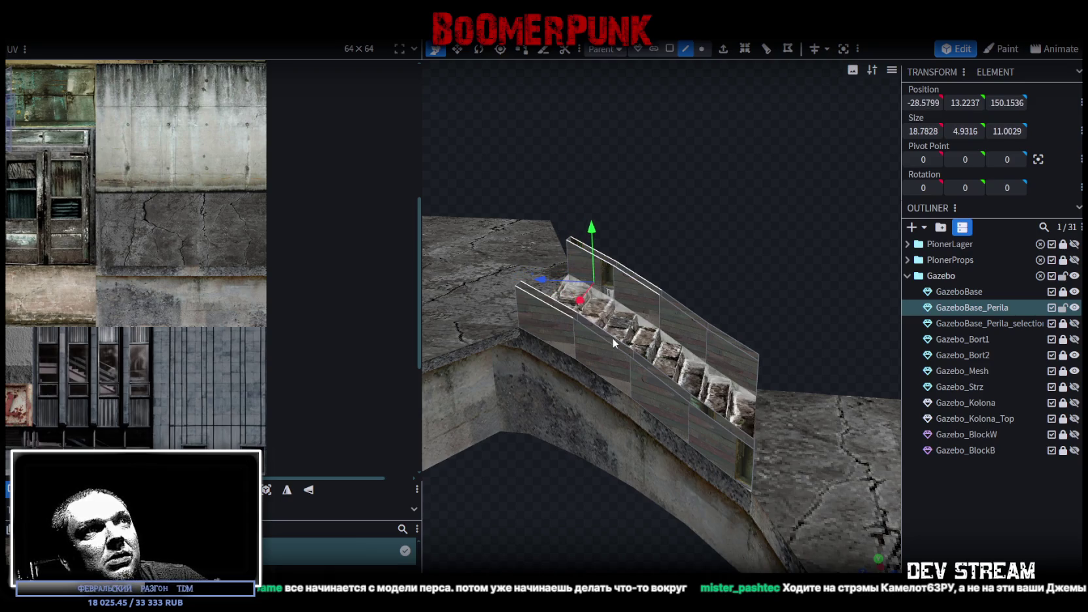
{"action": "left_click", "coordinate": [612, 337], "text": "shift"}
{"action": "left_click", "coordinate": [659, 382]}
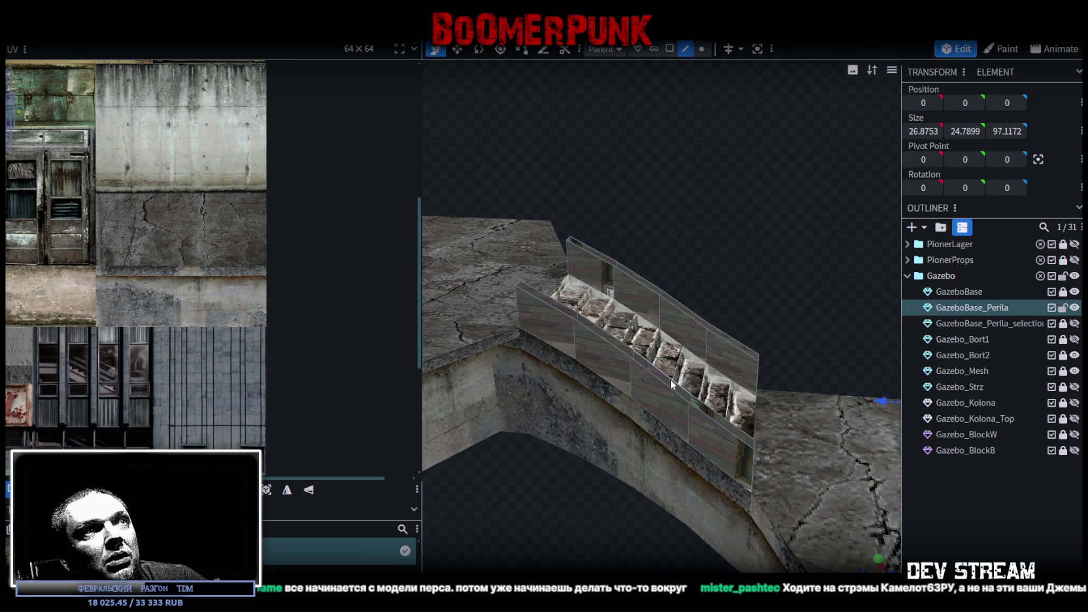
{"action": "left_click", "coordinate": [669, 378]}
{"action": "left_click", "coordinate": [606, 340], "text": "shift"}
{"action": "left_click", "coordinate": [576, 312], "text": "shift"}
{"action": "left_click", "coordinate": [563, 308], "text": "shift"}
{"action": "left_click", "coordinate": [563, 295], "text": "shift"}
{"action": "left_click", "coordinate": [588, 246], "text": "shift"}
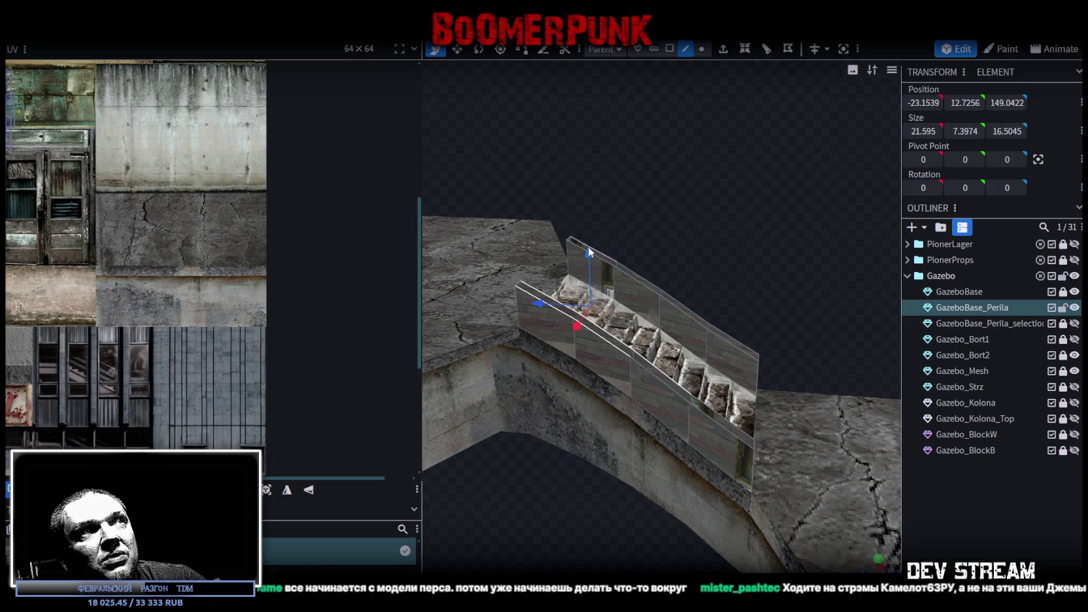
{"action": "left_click", "coordinate": [603, 258], "text": "shift"}
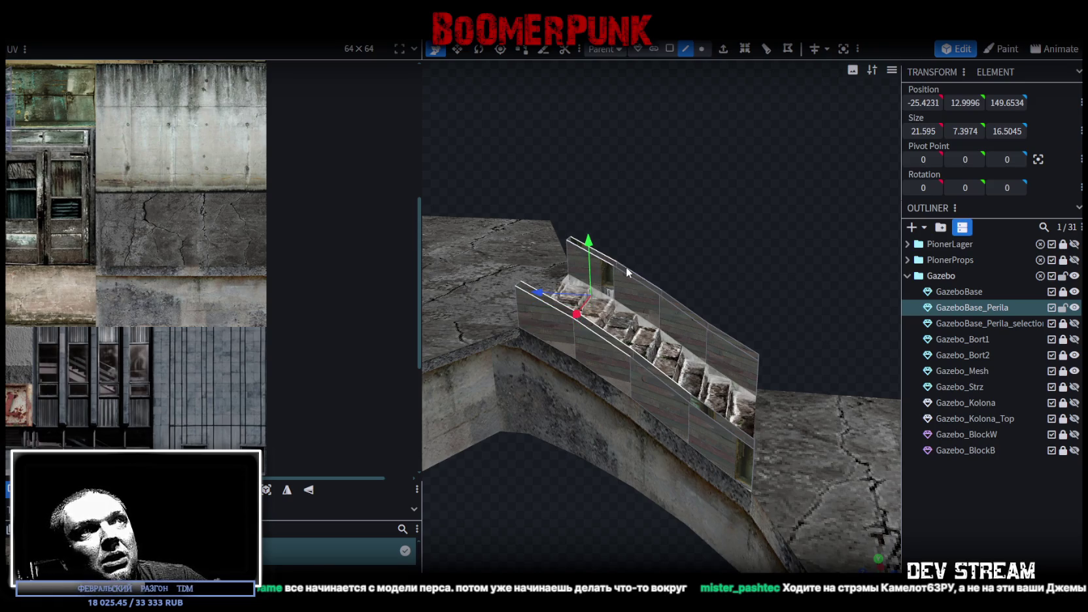
{"action": "left_click", "coordinate": [656, 293], "text": "shift"}
{"action": "left_click", "coordinate": [687, 312], "text": "shift"}
{"action": "left_click", "coordinate": [695, 320], "text": "shift"}
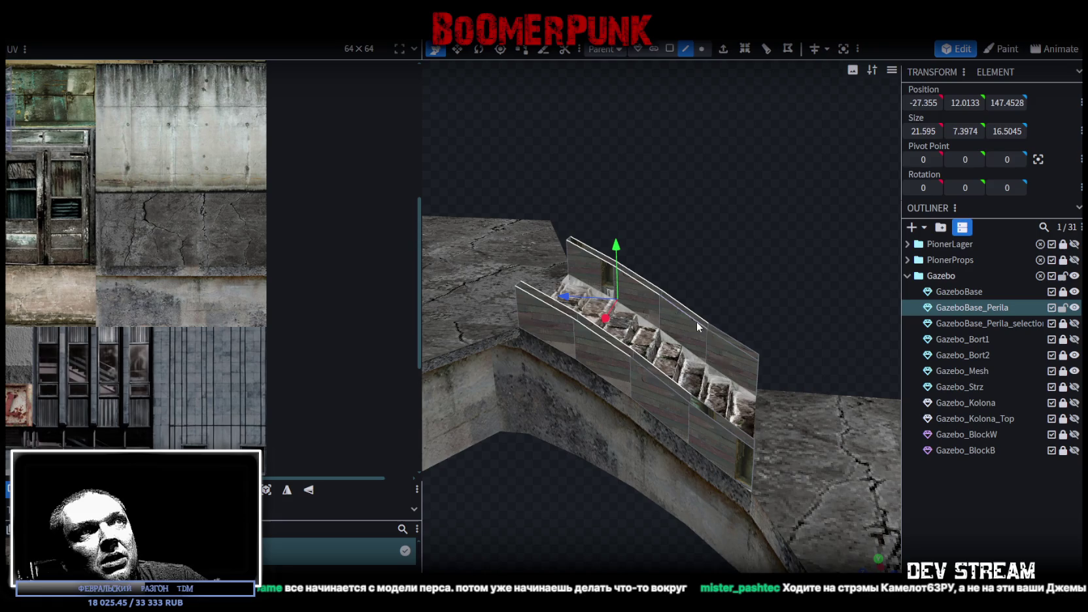
{"action": "left_click", "coordinate": [719, 423], "text": "shift"}
{"action": "left_click", "coordinate": [724, 353], "text": "shift"}
{"action": "left_click", "coordinate": [733, 337], "text": "shift"}
{"action": "left_click", "coordinate": [734, 346], "text": "shift"}
{"action": "left_click_drag", "start_coordinate": [642, 263], "coordinate": [644, 271]}
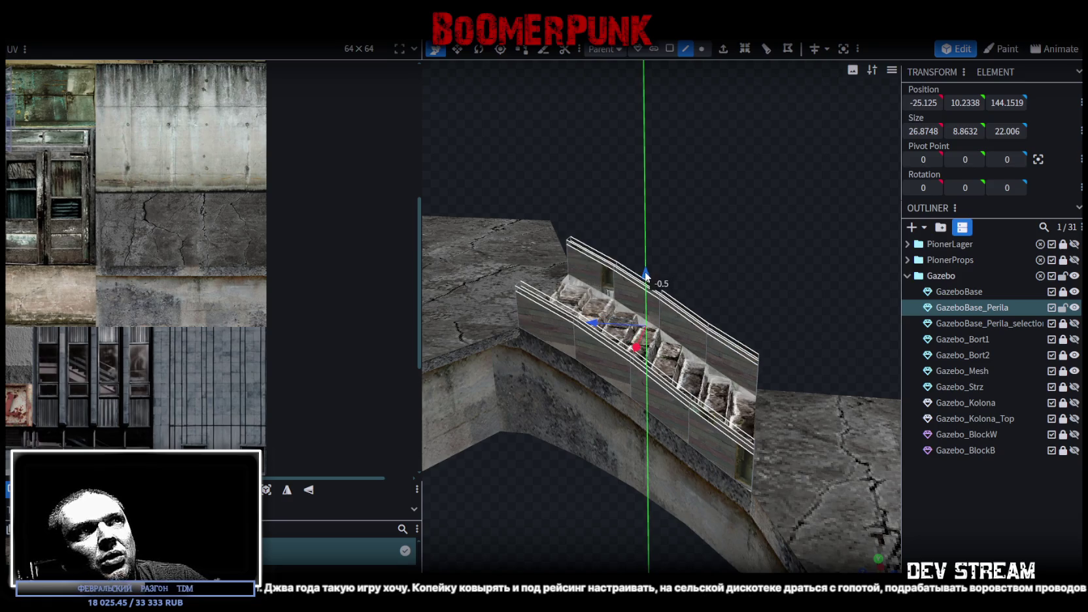
{"action": "mouse_move", "coordinate": [783, 299]}
{"action": "left_mouse_down"}
{"action": "mouse_move", "coordinate": [540, 272]}
{"action": "mouse_move", "coordinate": [842, 285]}
{"action": "left_mouse_up"}
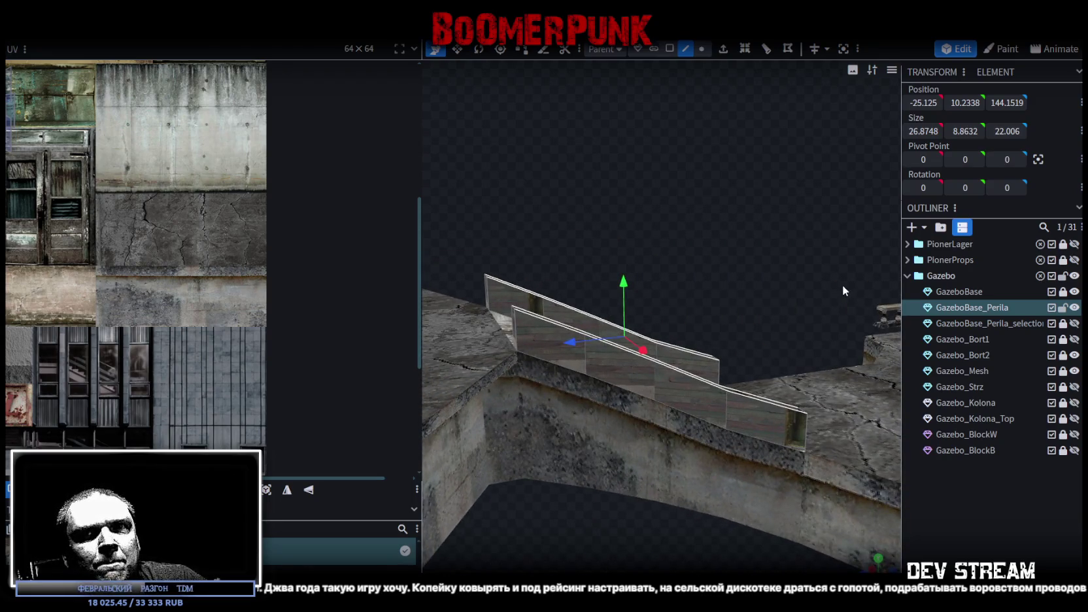
{"action": "mouse_move", "coordinate": [842, 285]}
{"action": "left_mouse_down"}
{"action": "mouse_move", "coordinate": [833, 391]}
{"action": "mouse_move", "coordinate": [804, 380]}
{"action": "mouse_move", "coordinate": [714, 291]}
{"action": "mouse_move", "coordinate": [748, 306]}
{"action": "mouse_move", "coordinate": [756, 296]}
{"action": "mouse_move", "coordinate": [744, 285]}
{"action": "left_mouse_up"}
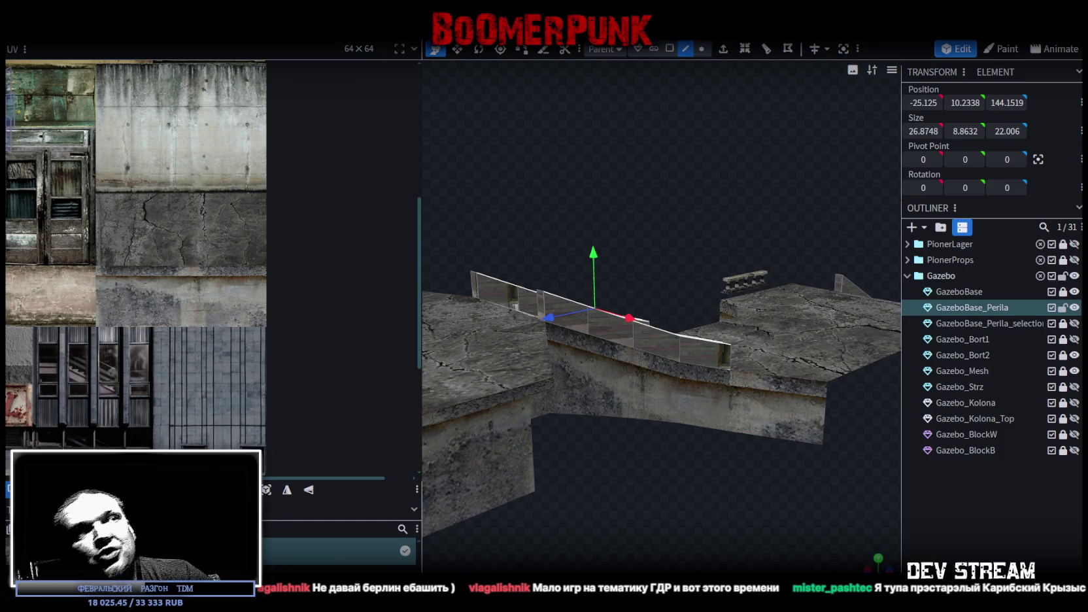
Orbit around the GazeboBase_Perila railing in face mode and select a face near the stair top
{"action": "mouse_move", "coordinate": [652, 414]}
{"action": "left_mouse_down"}
{"action": "mouse_move", "coordinate": [610, 235]}
{"action": "mouse_move", "coordinate": [563, 225]}
{"action": "mouse_move", "coordinate": [561, 215]}
{"action": "mouse_move", "coordinate": [591, 233]}
{"action": "left_mouse_up"}
{"action": "scroll", "coordinate": [644, 230], "scroll_direction": "up", "scroll_amount": 2}
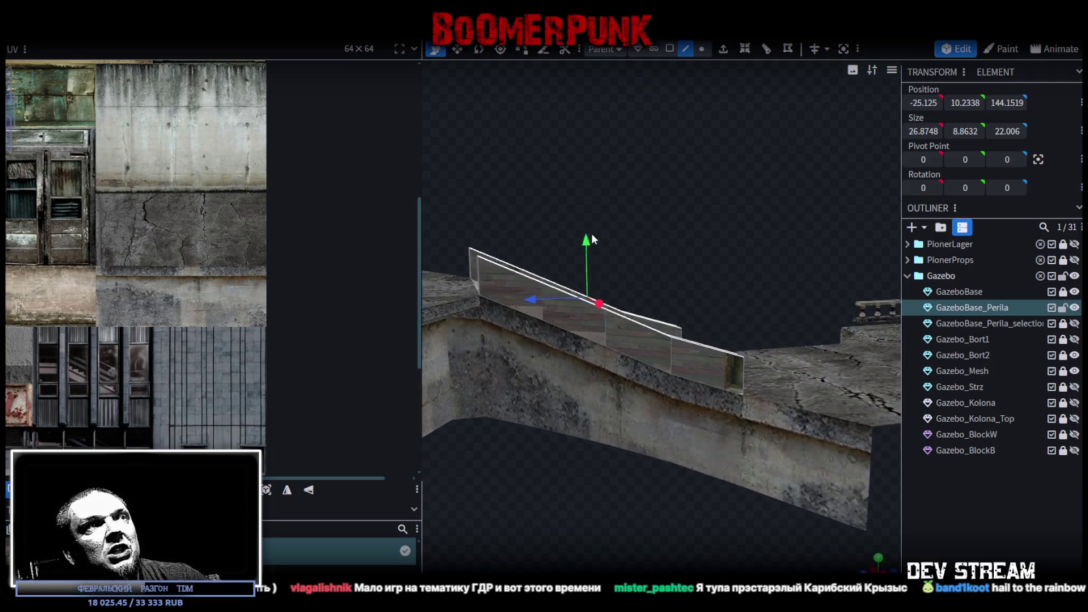
{"action": "left_click", "coordinate": [566, 318]}
{"action": "left_click", "coordinate": [669, 48]}
{"action": "left_click_drag", "start_coordinate": [654, 170], "coordinate": [660, 208]}
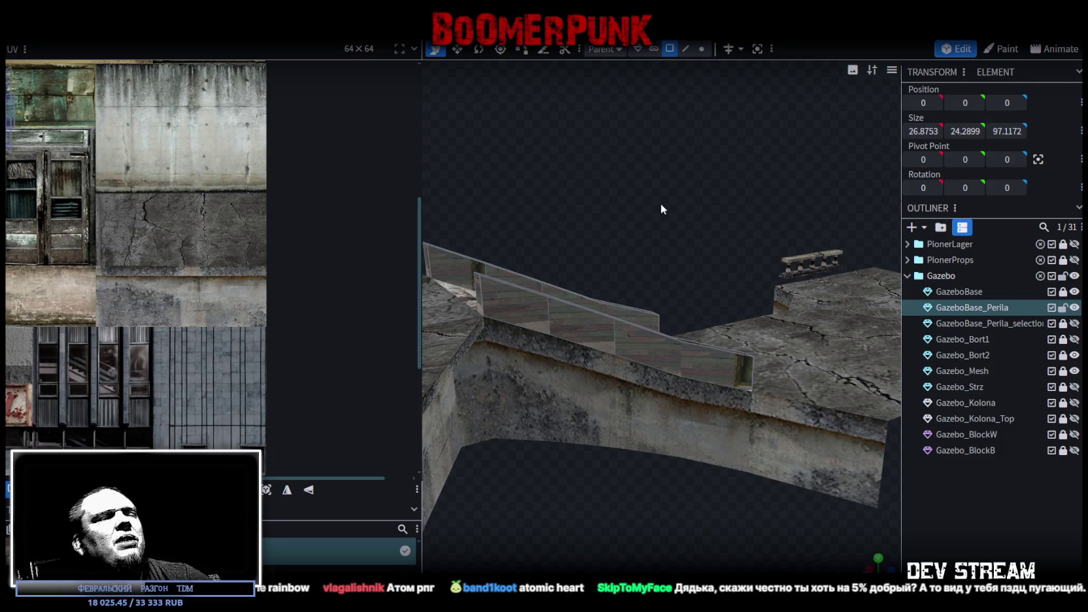
{"action": "mouse_move", "coordinate": [654, 206]}
{"action": "left_mouse_down"}
{"action": "mouse_move", "coordinate": [661, 191]}
{"action": "mouse_move", "coordinate": [635, 210]}
{"action": "mouse_move", "coordinate": [668, 200]}
{"action": "left_mouse_up"}
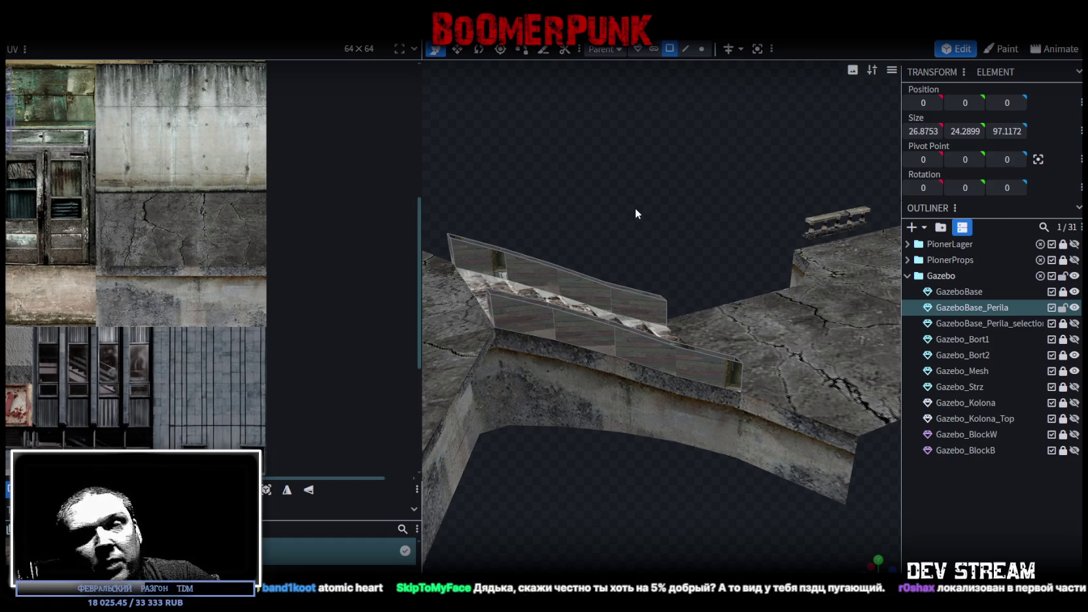
{"action": "left_click_drag", "start_coordinate": [635, 208], "coordinate": [584, 193]}
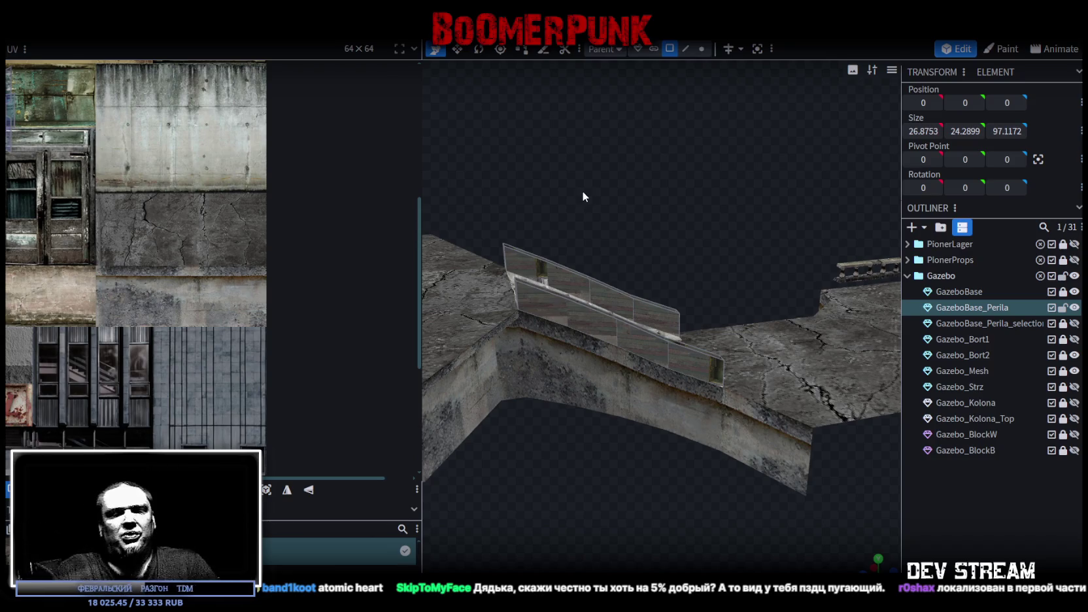
{"action": "mouse_move", "coordinate": [651, 219]}
{"action": "left_mouse_down"}
{"action": "mouse_move", "coordinate": [576, 219]}
{"action": "mouse_move", "coordinate": [782, 267]}
{"action": "left_mouse_up"}
{"action": "left_click", "coordinate": [673, 317]}
{"action": "mouse_move", "coordinate": [673, 317]}
{"action": "left_mouse_down"}
{"action": "mouse_move", "coordinate": [629, 277]}
{"action": "mouse_move", "coordinate": [470, 242]}
{"action": "mouse_move", "coordinate": [485, 218]}
{"action": "left_mouse_up"}
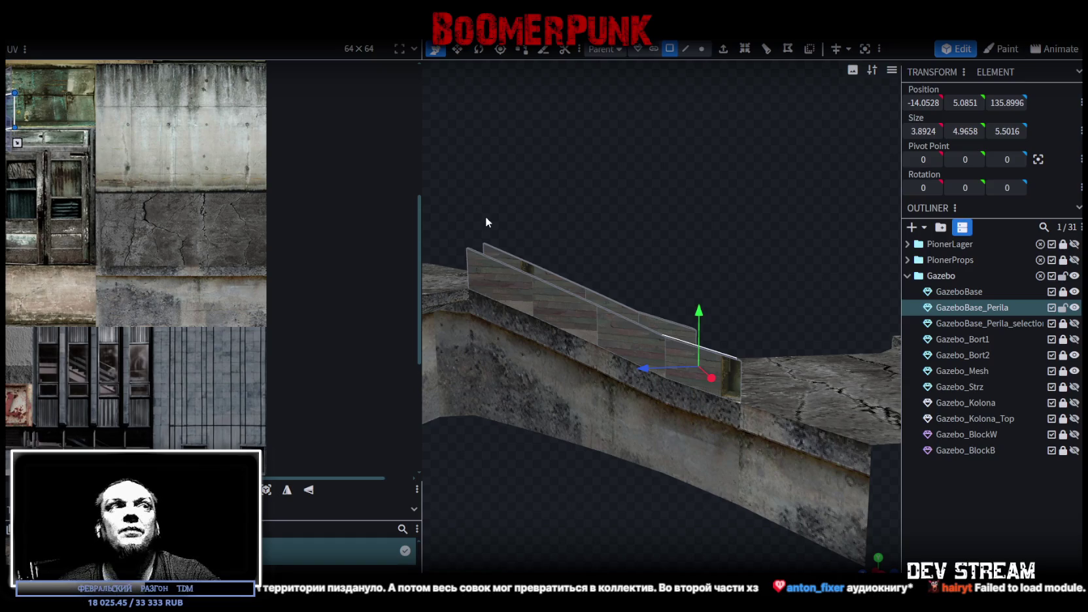
{"action": "scroll", "coordinate": [479, 230], "scroll_direction": "up", "scroll_amount": 2}
{"action": "left_click_drag", "start_coordinate": [723, 242], "coordinate": [722, 235]}
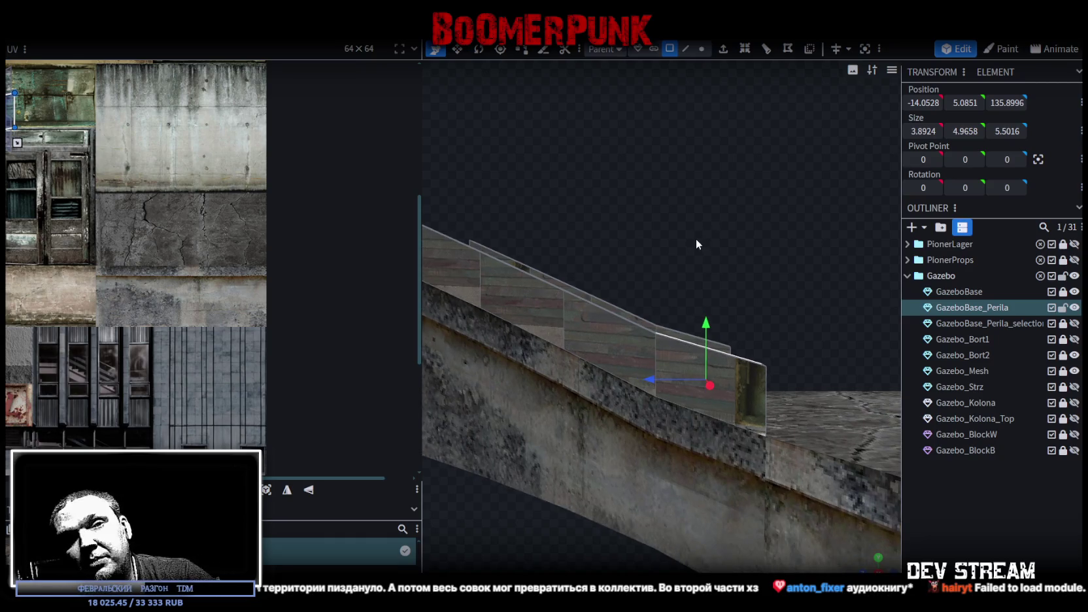
{"action": "left_click_drag", "start_coordinate": [628, 243], "coordinate": [608, 247]}
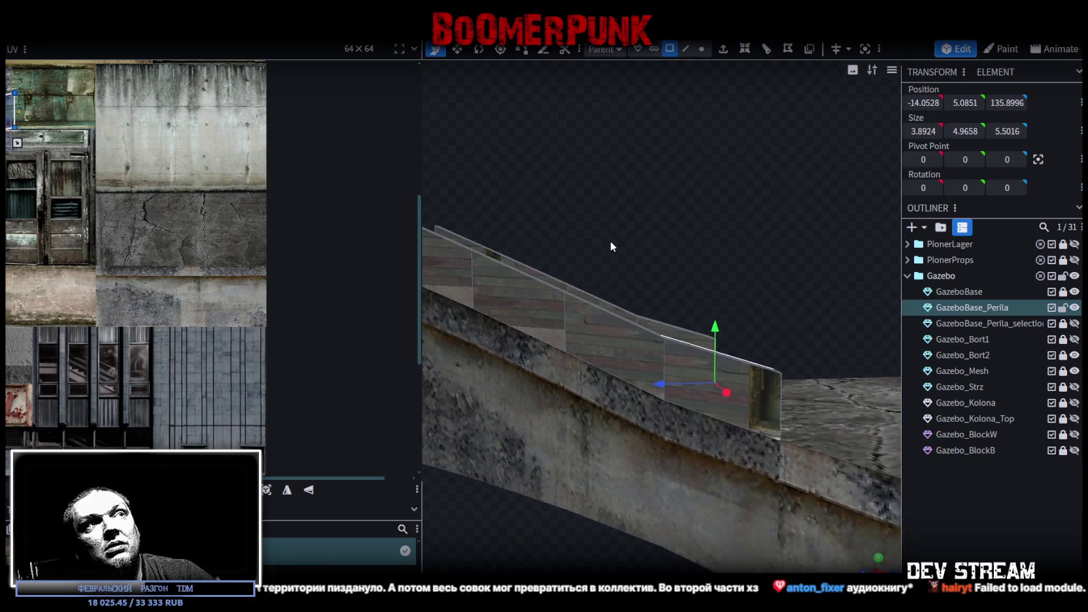
{"action": "mouse_move", "coordinate": [611, 242]}
{"action": "left_mouse_down"}
{"action": "mouse_move", "coordinate": [611, 268]}
{"action": "mouse_move", "coordinate": [604, 251]}
{"action": "mouse_move", "coordinate": [615, 242]}
{"action": "mouse_move", "coordinate": [677, 247]}
{"action": "mouse_move", "coordinate": [649, 276]}
{"action": "mouse_move", "coordinate": [651, 259]}
{"action": "left_mouse_up"}
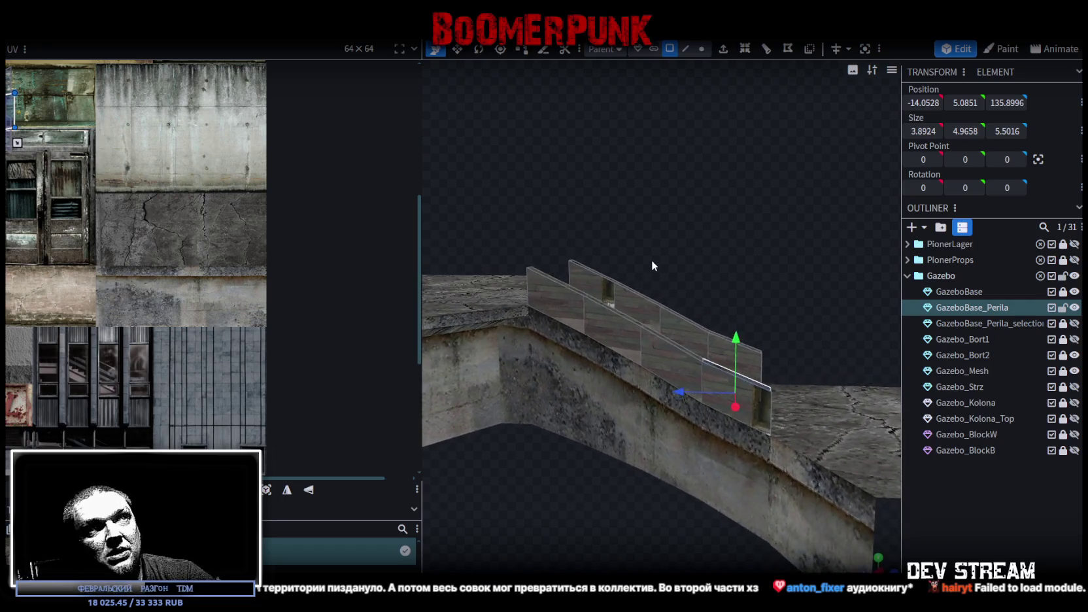
{"action": "left_click", "coordinate": [1075, 325]}
{"action": "mouse_move", "coordinate": [780, 250]}
{"action": "left_mouse_down"}
{"action": "mouse_move", "coordinate": [676, 236]}
{"action": "mouse_move", "coordinate": [677, 227]}
{"action": "mouse_move", "coordinate": [951, 287]}
{"action": "left_mouse_up"}
{"action": "right_click_drag", "start_coordinate": [815, 442], "coordinate": [796, 429]}
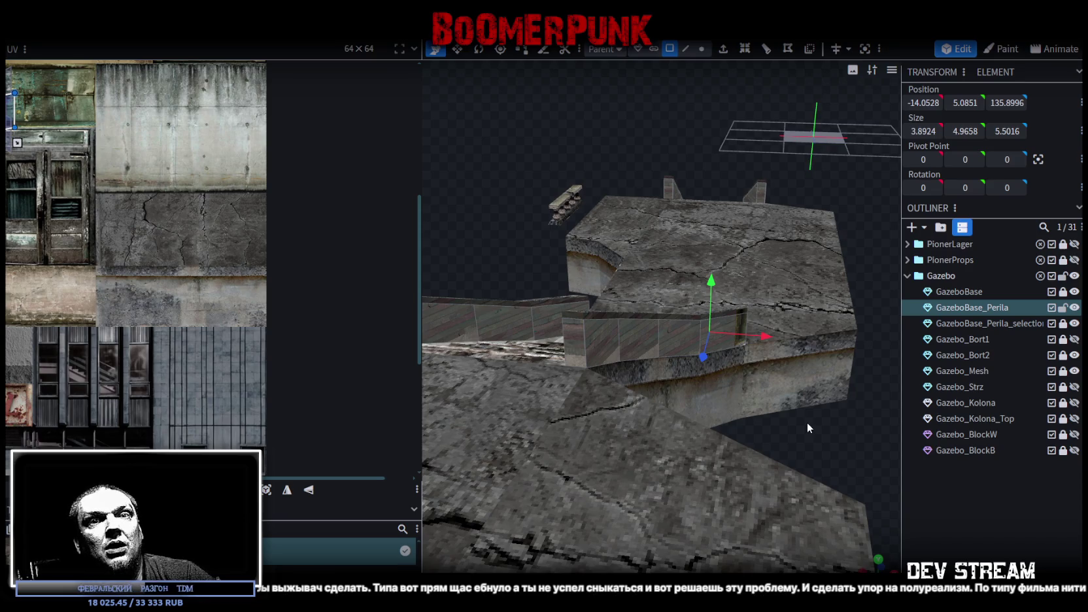
{"action": "mouse_move", "coordinate": [806, 421]}
{"action": "left_mouse_down"}
{"action": "mouse_move", "coordinate": [847, 418]}
{"action": "mouse_move", "coordinate": [848, 438]}
{"action": "mouse_move", "coordinate": [850, 424]}
{"action": "mouse_move", "coordinate": [869, 420]}
{"action": "left_mouse_up"}
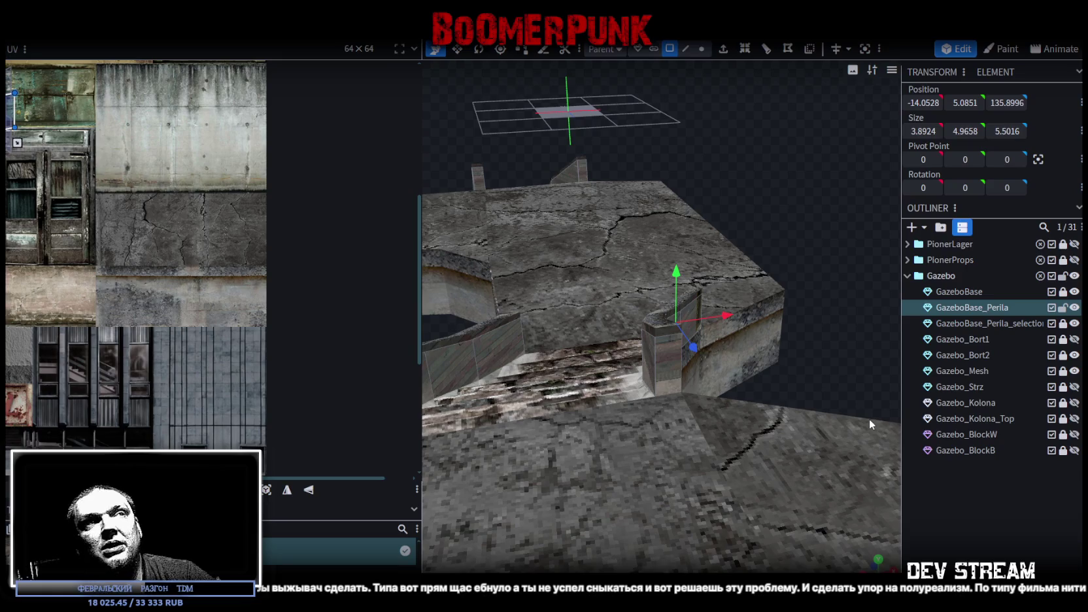
{"action": "left_click_drag", "start_coordinate": [870, 425], "coordinate": [871, 422]}
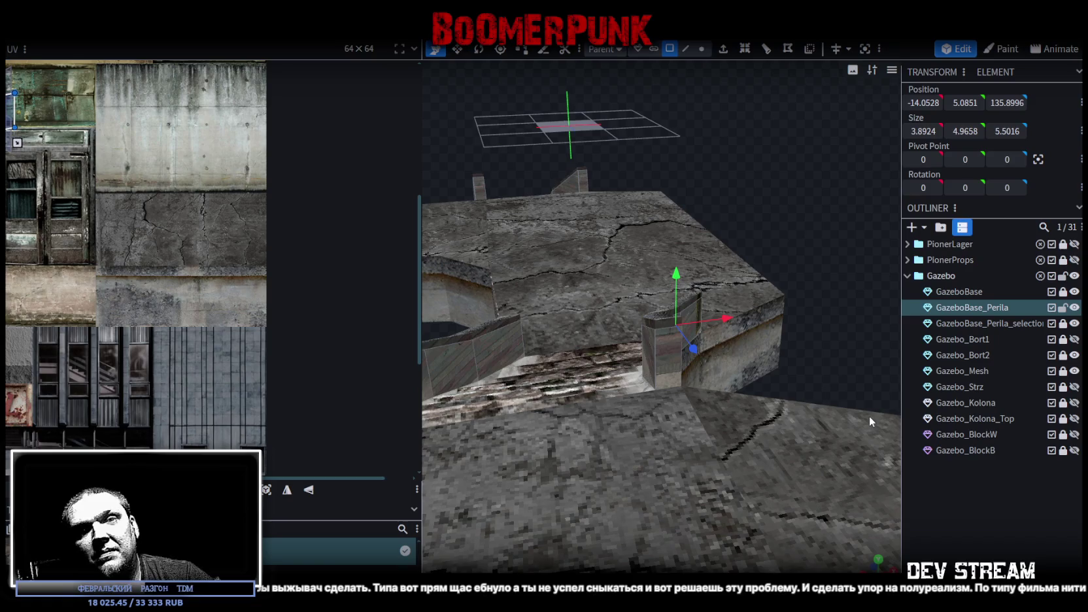
{"action": "mouse_move", "coordinate": [869, 416]}
{"action": "left_mouse_down"}
{"action": "mouse_move", "coordinate": [755, 421]}
{"action": "mouse_move", "coordinate": [568, 384]}
{"action": "mouse_move", "coordinate": [578, 375]}
{"action": "mouse_move", "coordinate": [714, 440]}
{"action": "mouse_move", "coordinate": [817, 444]}
{"action": "left_mouse_up"}
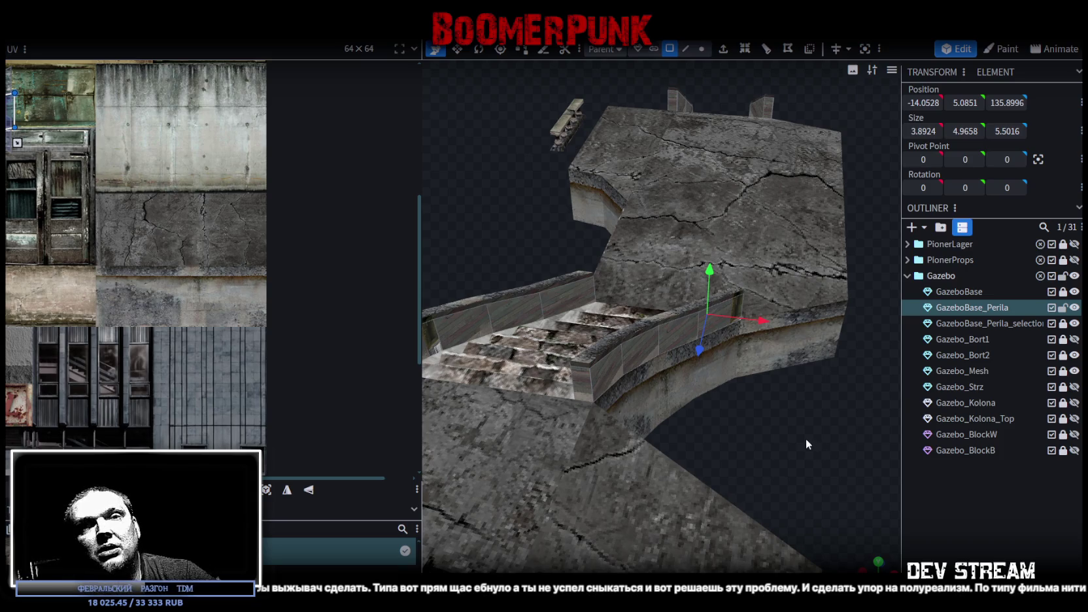
{"action": "mouse_move", "coordinate": [795, 436]}
{"action": "left_mouse_down"}
{"action": "mouse_move", "coordinate": [816, 438]}
{"action": "mouse_move", "coordinate": [744, 430]}
{"action": "left_mouse_up"}
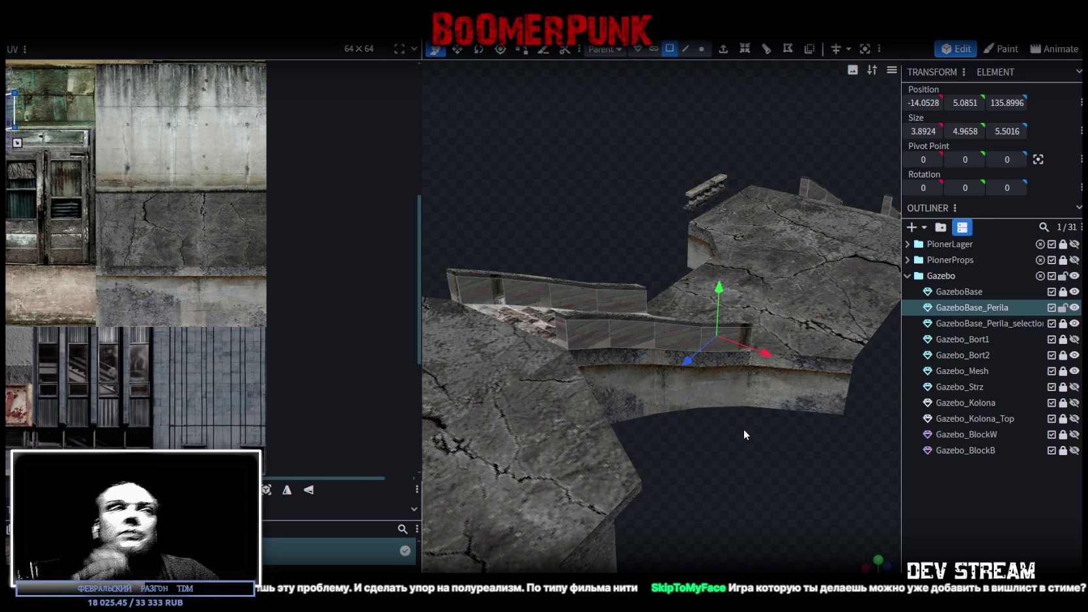
{"action": "mouse_move", "coordinate": [699, 440]}
{"action": "left_mouse_down"}
{"action": "mouse_move", "coordinate": [809, 434]}
{"action": "mouse_move", "coordinate": [825, 346]}
{"action": "mouse_move", "coordinate": [831, 356]}
{"action": "left_mouse_up"}
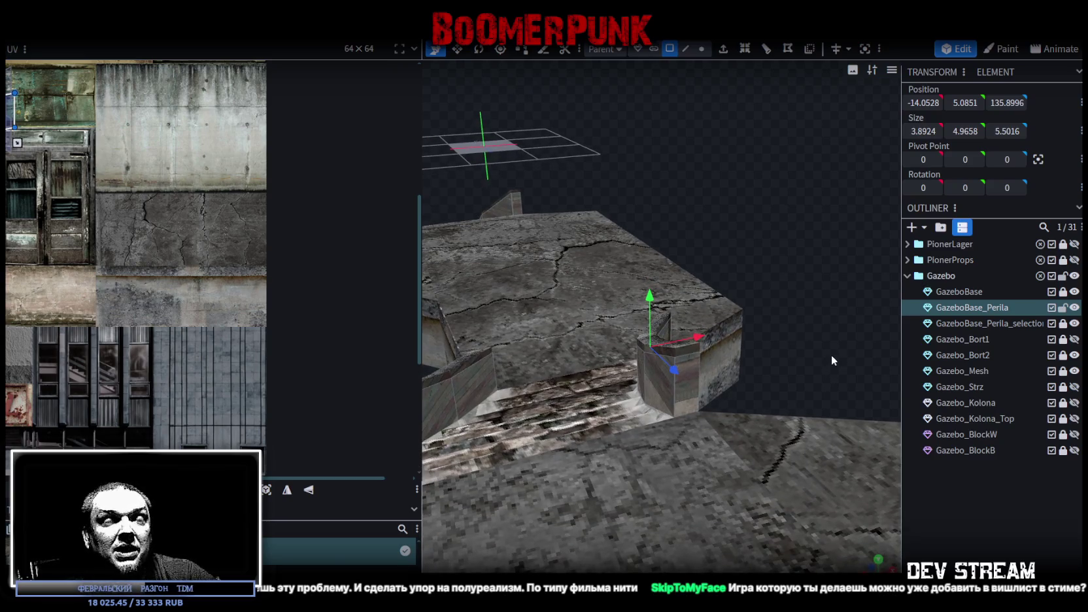
{"action": "left_click_drag", "start_coordinate": [830, 349], "coordinate": [812, 367]}
Select the vertical edge at the railing wall's end in Edge mode, then switch to Unity
{"action": "left_click", "coordinate": [642, 399]}
{"action": "mouse_move", "coordinate": [645, 404]}
{"action": "left_mouse_down"}
{"action": "mouse_move", "coordinate": [734, 420]}
{"action": "mouse_move", "coordinate": [689, 423]}
{"action": "mouse_move", "coordinate": [780, 416]}
{"action": "left_mouse_up"}
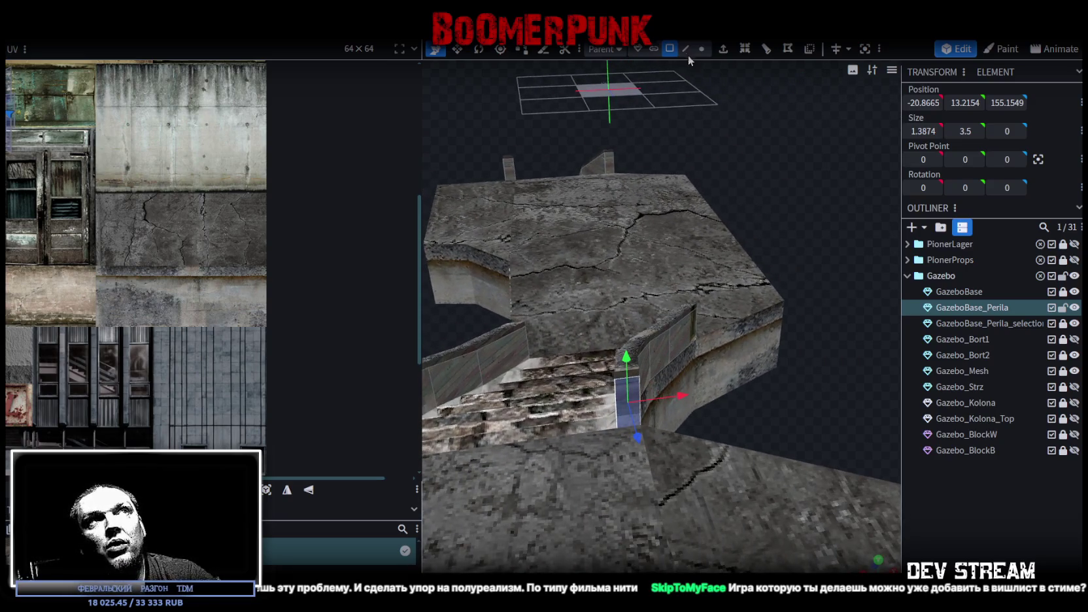
{"action": "left_click", "coordinate": [685, 49]}
{"action": "left_click", "coordinate": [618, 421]}
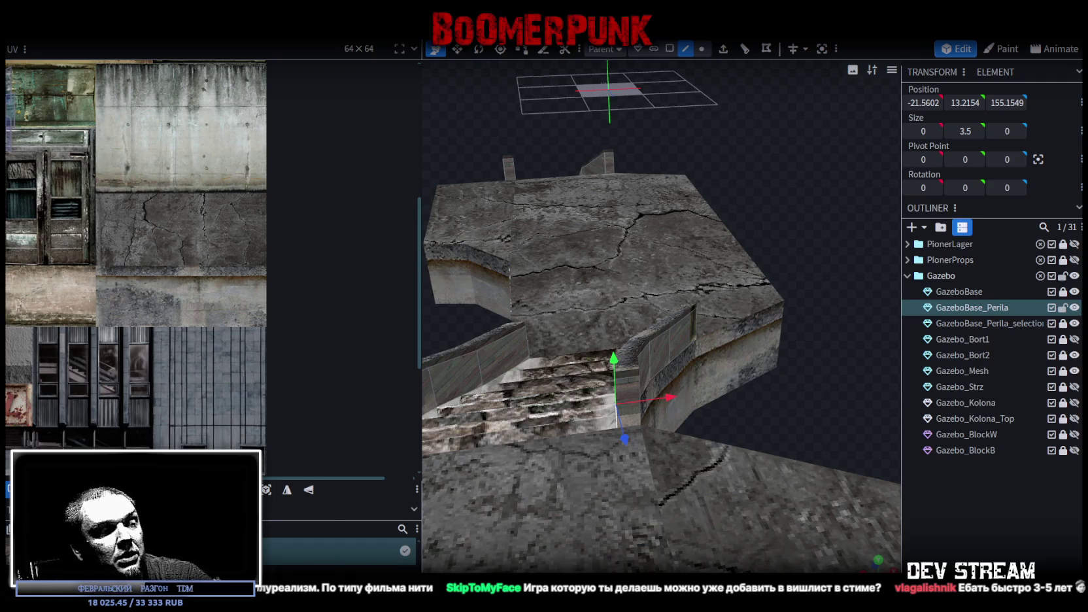
{"action": "key", "text": "alt+Tab"}
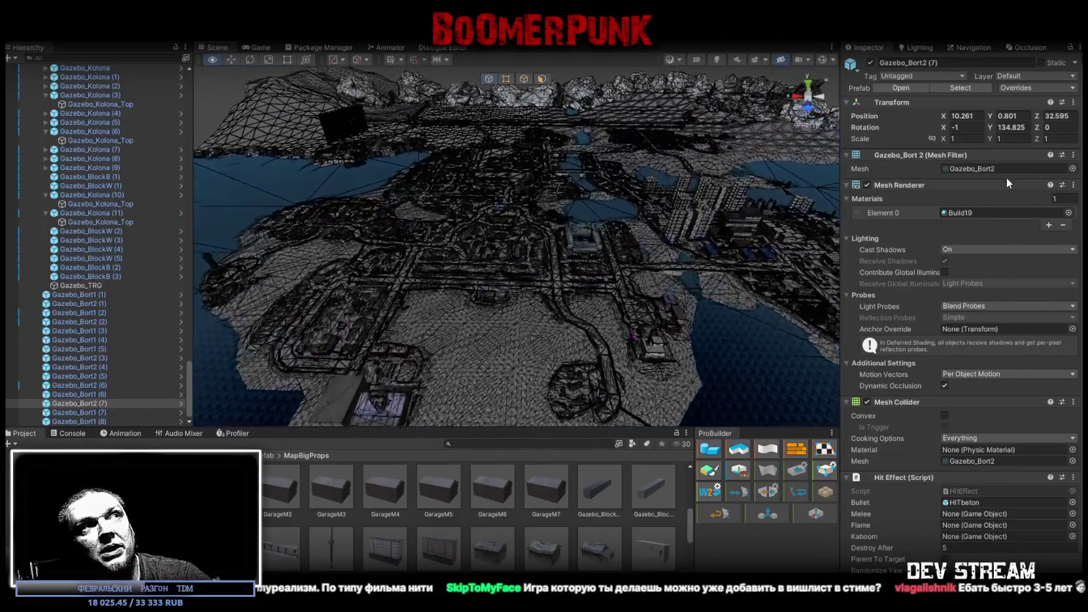
Fly Unity's Scene view past the stone bridge, select the GazeboBase ramp, and return to Blockbench
{"action": "mouse_move", "coordinate": [784, 216]}
{"action": "right_mouse_down"}
{"action": "mouse_move", "coordinate": [722, 183]}
{"action": "mouse_move", "coordinate": [736, 160]}
{"action": "mouse_move", "coordinate": [616, 148]}
{"action": "mouse_move", "coordinate": [643, 125]}
{"action": "mouse_move", "coordinate": [611, 163]}
{"action": "right_mouse_up"}
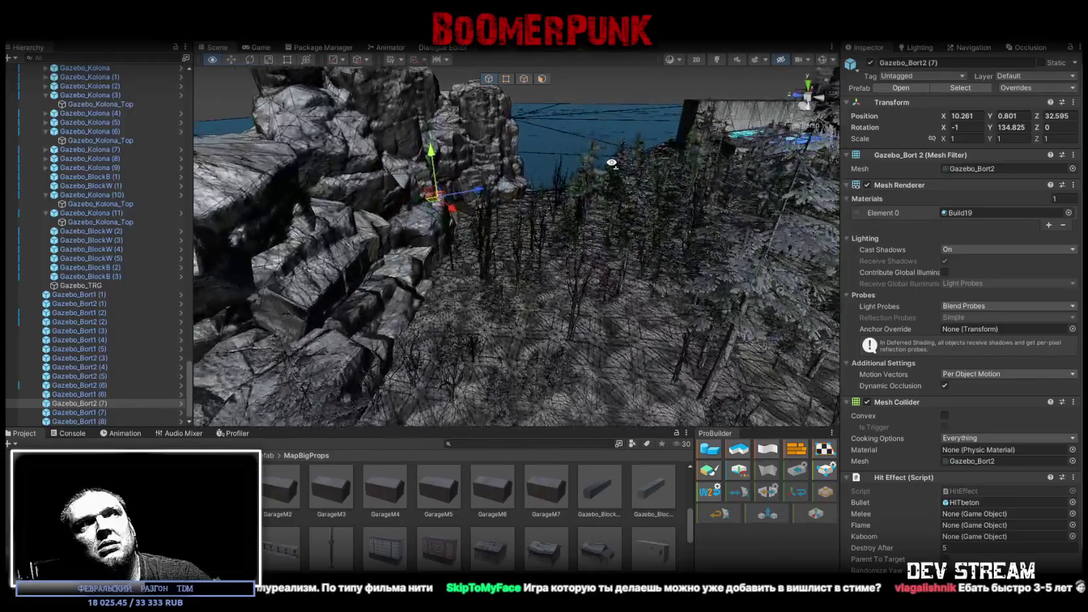
{"action": "right_click_drag", "start_coordinate": [611, 163], "coordinate": [396, 165]}
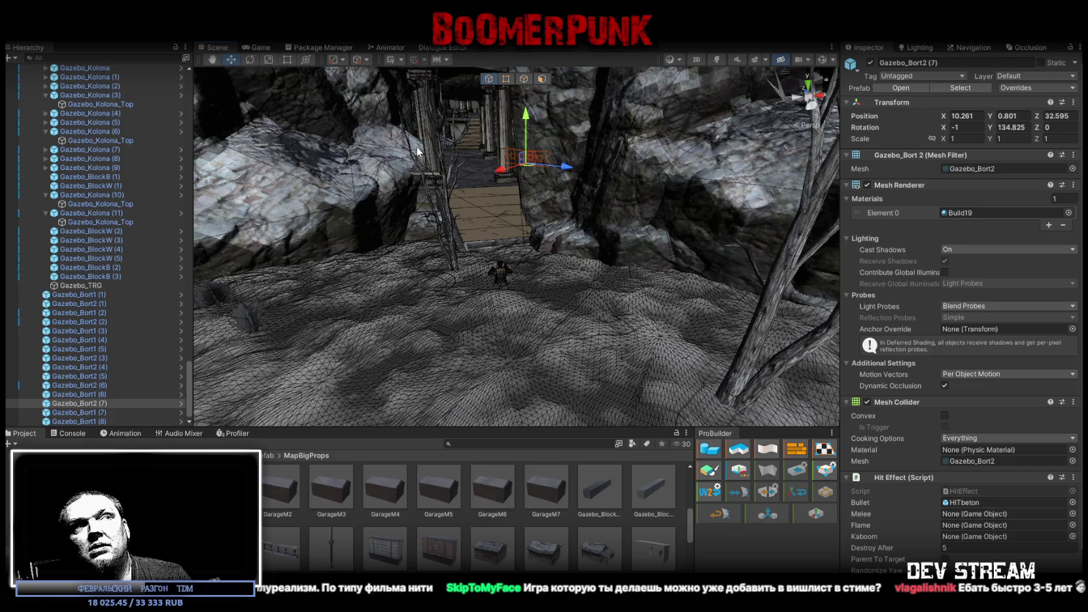
{"action": "scroll", "coordinate": [96, 272], "scroll_direction": "up", "scroll_amount": 10}
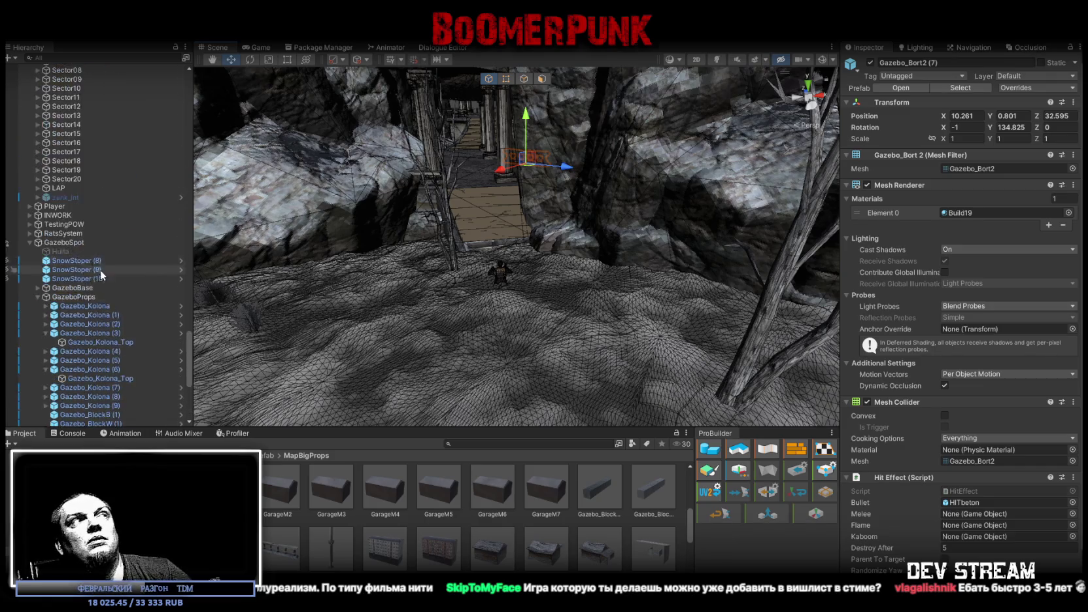
{"action": "right_click_drag", "start_coordinate": [510, 222], "coordinate": [559, 302]}
{"action": "left_click", "coordinate": [513, 293]}
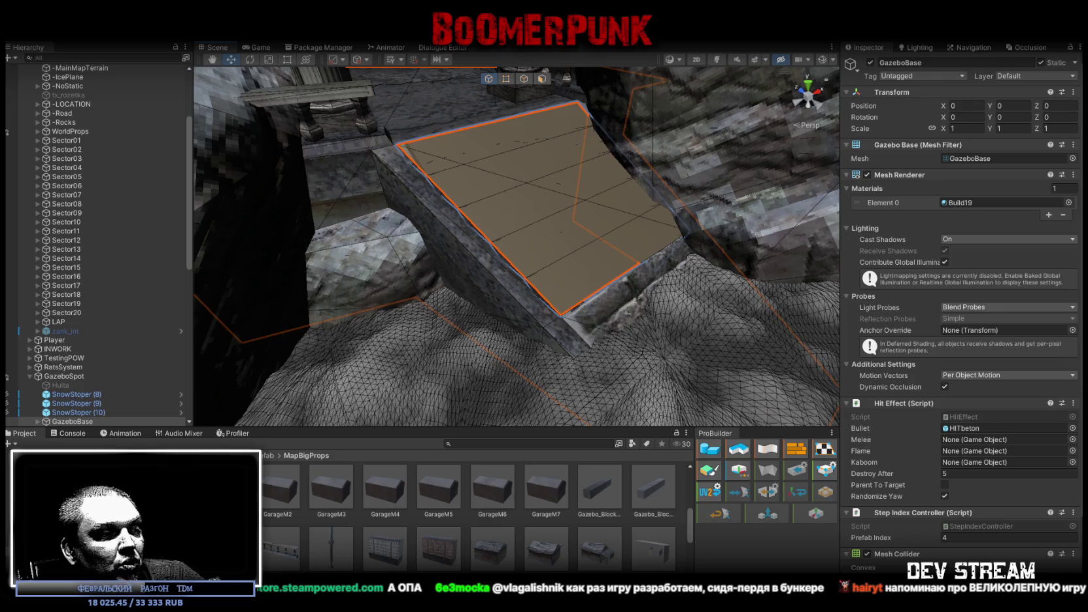
{"action": "key", "text": "alt+Tab"}
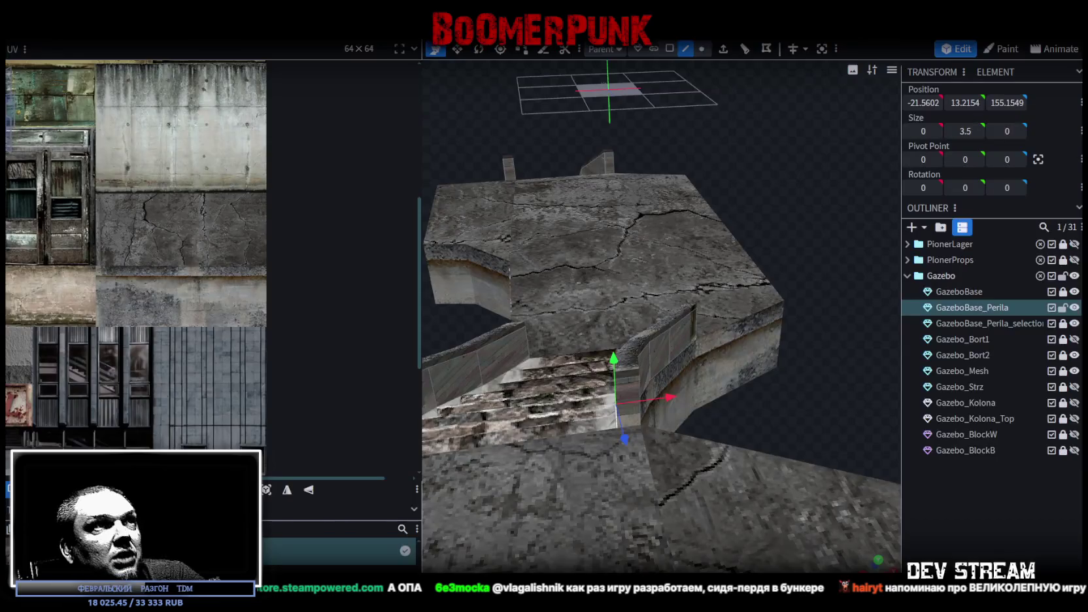
Orbit the gazebo to inspect the curved GazeboBase_Perila railing end at the stair top
{"action": "mouse_move", "coordinate": [804, 340]}
{"action": "left_mouse_down"}
{"action": "mouse_move", "coordinate": [790, 332]}
{"action": "mouse_move", "coordinate": [700, 374]}
{"action": "mouse_move", "coordinate": [785, 378]}
{"action": "mouse_move", "coordinate": [604, 368]}
{"action": "mouse_move", "coordinate": [581, 342]}
{"action": "mouse_move", "coordinate": [710, 372]}
{"action": "mouse_move", "coordinate": [851, 374]}
{"action": "mouse_move", "coordinate": [789, 396]}
{"action": "mouse_move", "coordinate": [718, 390]}
{"action": "left_mouse_up"}
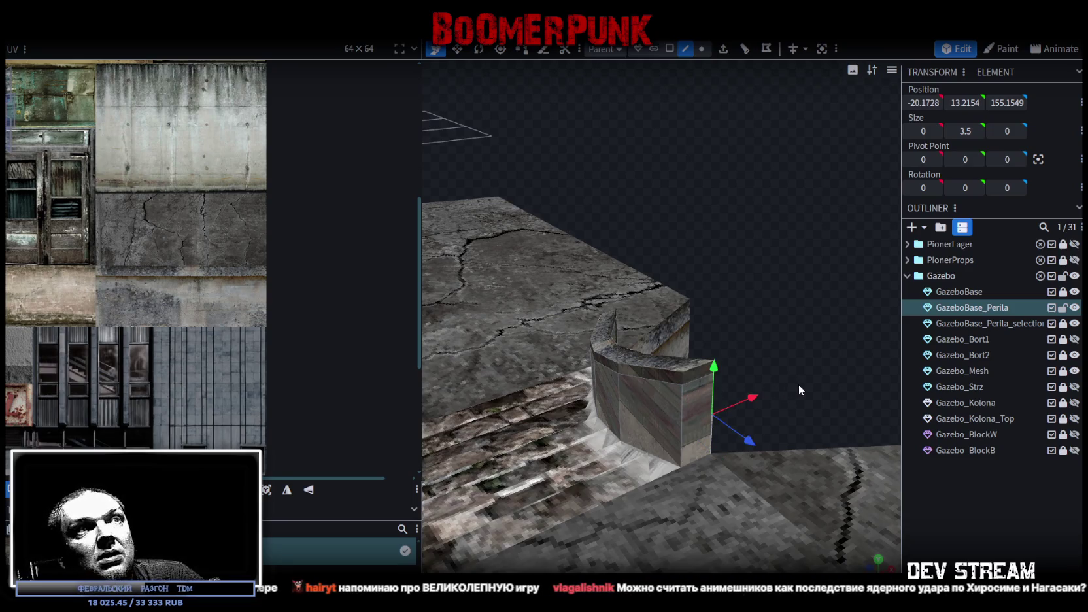
{"action": "mouse_move", "coordinate": [837, 355]}
{"action": "left_mouse_down"}
{"action": "mouse_move", "coordinate": [793, 348]}
{"action": "mouse_move", "coordinate": [798, 363]}
{"action": "mouse_move", "coordinate": [771, 364]}
{"action": "mouse_move", "coordinate": [795, 359]}
{"action": "left_mouse_up"}
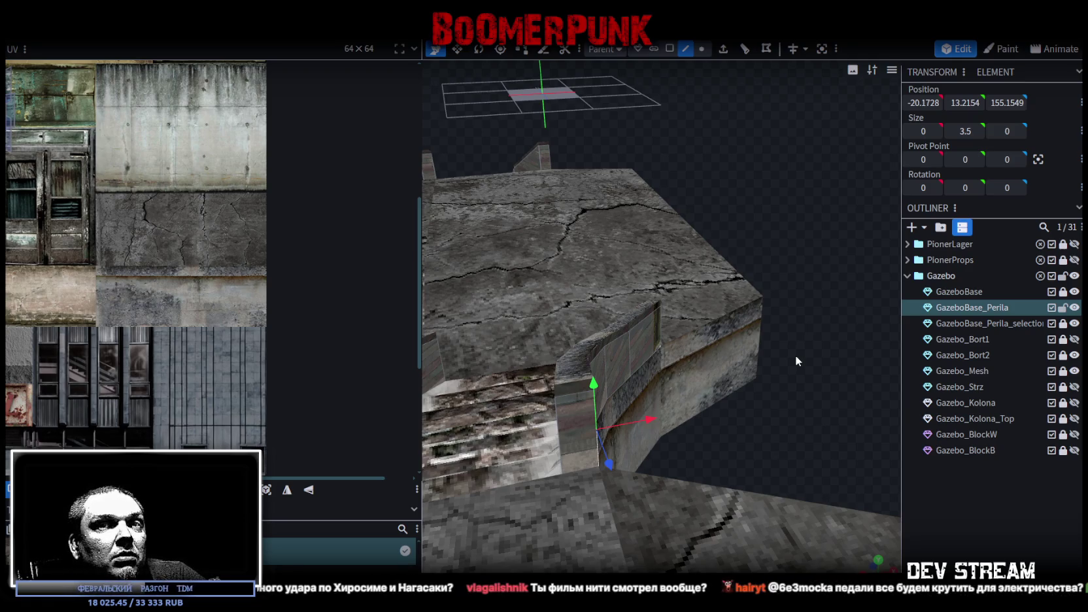
{"action": "mouse_move", "coordinate": [742, 368]}
{"action": "middle_mouse_down"}
{"action": "mouse_move", "coordinate": [761, 384]}
{"action": "mouse_move", "coordinate": [513, 346]}
{"action": "mouse_move", "coordinate": [778, 376]}
{"action": "mouse_move", "coordinate": [750, 391]}
{"action": "middle_mouse_up"}
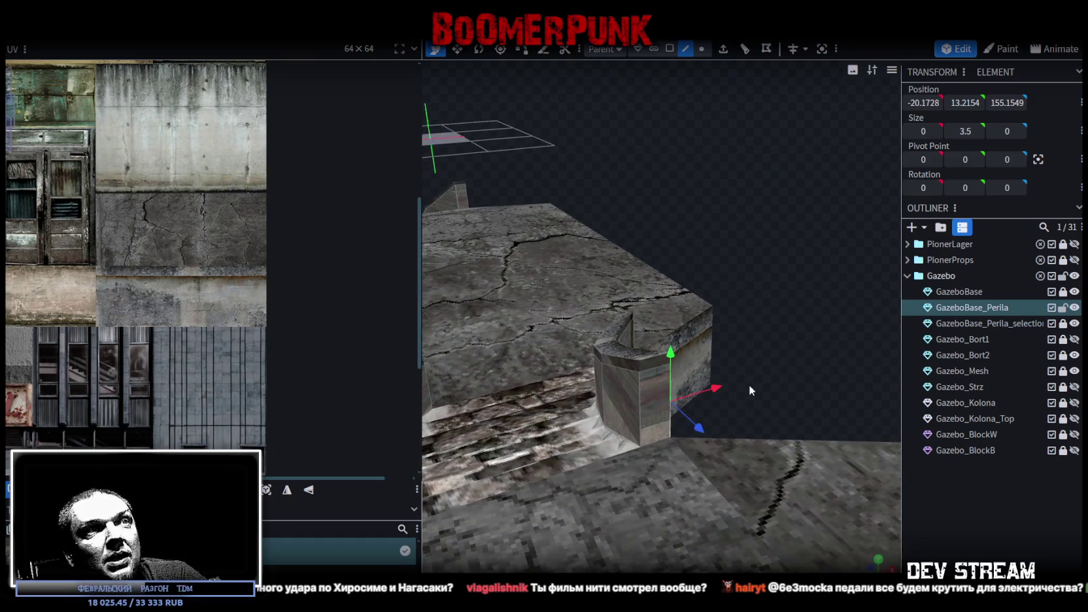
Slide GazeboBase_Perila along X to -21.5602 and orbit to check the railing's new position
{"action": "left_click_drag", "start_coordinate": [636, 414], "coordinate": [764, 360]}
{"action": "mouse_move", "coordinate": [764, 360]}
{"action": "middle_mouse_down"}
{"action": "mouse_move", "coordinate": [841, 352]}
{"action": "mouse_move", "coordinate": [839, 338]}
{"action": "mouse_move", "coordinate": [804, 354]}
{"action": "mouse_move", "coordinate": [822, 341]}
{"action": "mouse_move", "coordinate": [595, 367]}
{"action": "mouse_move", "coordinate": [705, 358]}
{"action": "mouse_move", "coordinate": [743, 374]}
{"action": "mouse_move", "coordinate": [765, 367]}
{"action": "mouse_move", "coordinate": [757, 356]}
{"action": "mouse_move", "coordinate": [784, 366]}
{"action": "mouse_move", "coordinate": [833, 353]}
{"action": "mouse_move", "coordinate": [897, 318]}
{"action": "mouse_move", "coordinate": [780, 349]}
{"action": "mouse_move", "coordinate": [790, 241]}
{"action": "middle_mouse_up"}
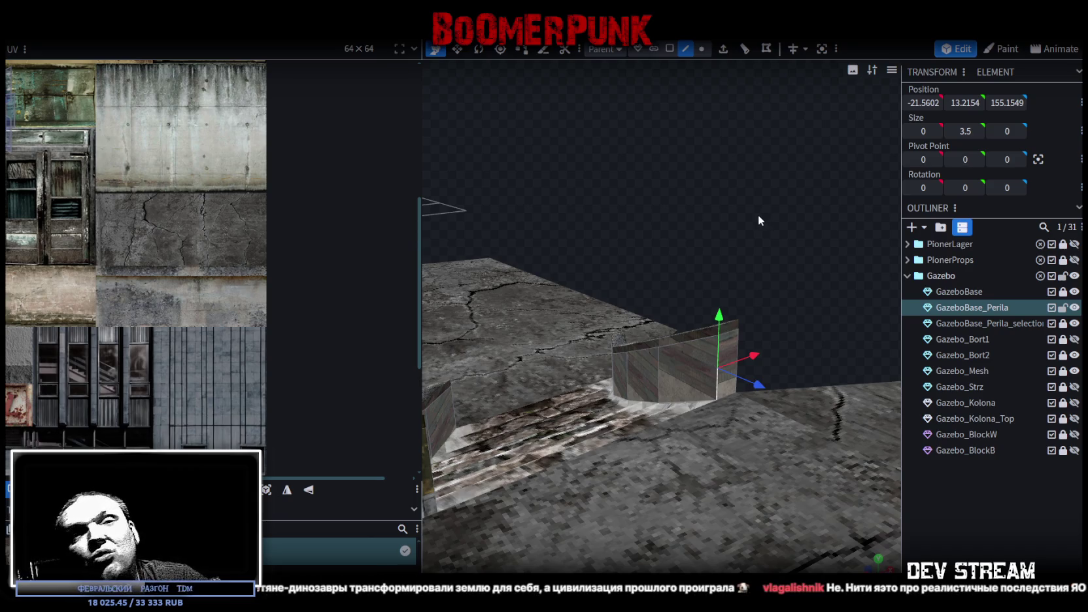
{"action": "mouse_move", "coordinate": [753, 203]}
{"action": "left_mouse_down"}
{"action": "mouse_move", "coordinate": [746, 221]}
{"action": "mouse_move", "coordinate": [741, 208]}
{"action": "left_mouse_up"}
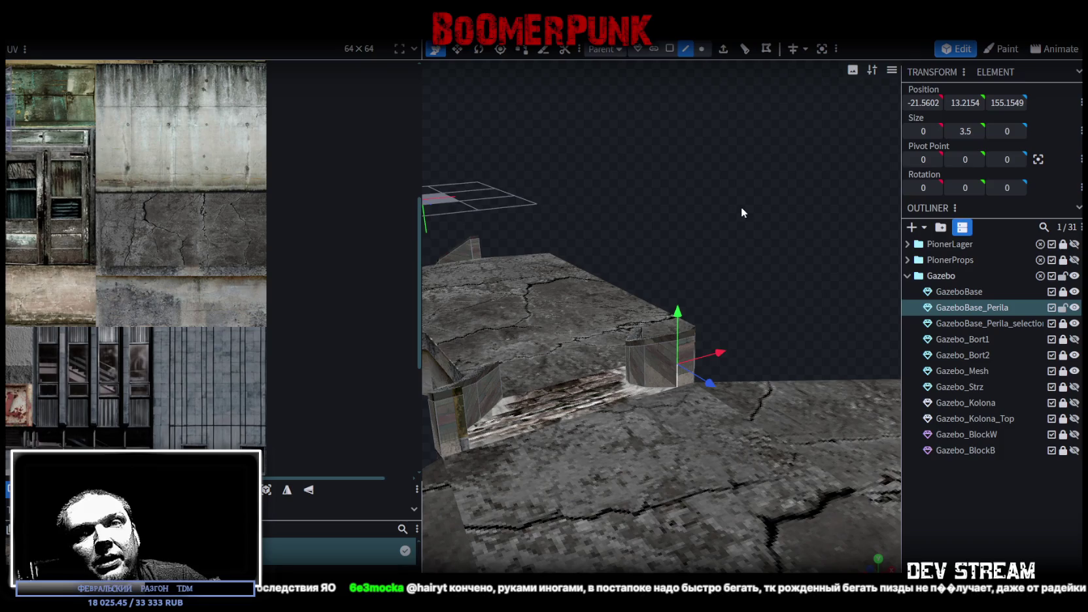
{"action": "mouse_move", "coordinate": [742, 206]}
{"action": "left_mouse_down"}
{"action": "mouse_move", "coordinate": [766, 207]}
{"action": "mouse_move", "coordinate": [790, 134]}
{"action": "mouse_move", "coordinate": [760, 210]}
{"action": "mouse_move", "coordinate": [805, 181]}
{"action": "mouse_move", "coordinate": [776, 189]}
{"action": "mouse_move", "coordinate": [636, 173]}
{"action": "mouse_move", "coordinate": [719, 187]}
{"action": "mouse_move", "coordinate": [778, 219]}
{"action": "mouse_move", "coordinate": [806, 189]}
{"action": "mouse_move", "coordinate": [635, 236]}
{"action": "left_mouse_up"}
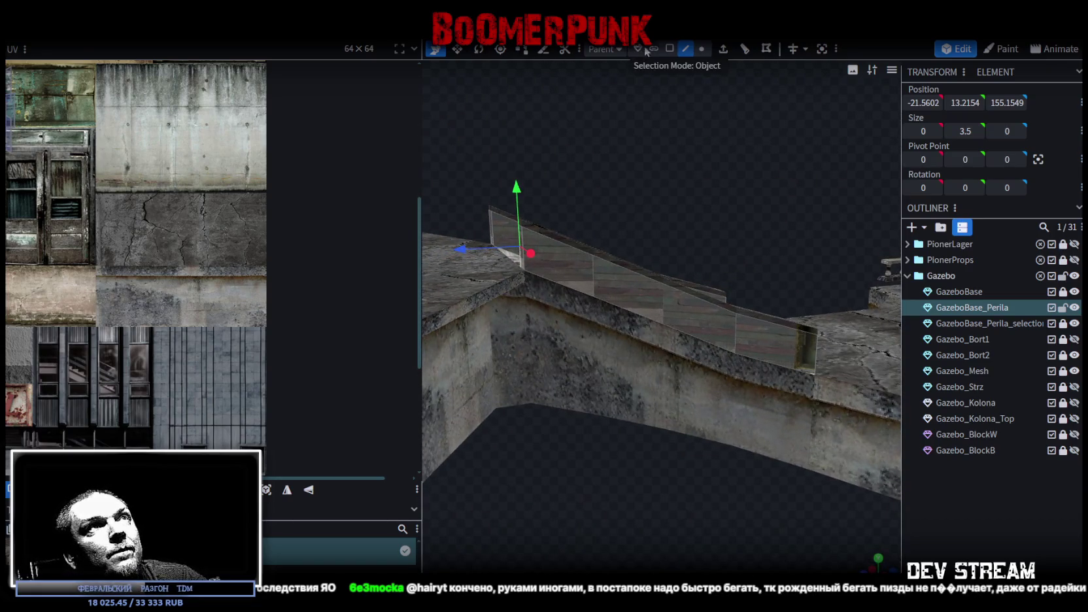
Delete the GazeboBase_Perila railing object and inspect the stairs without it
{"action": "mouse_move", "coordinate": [638, 88]}
{"action": "left_mouse_down"}
{"action": "mouse_move", "coordinate": [639, 125]}
{"action": "mouse_move", "coordinate": [641, 113]}
{"action": "mouse_move", "coordinate": [621, 102]}
{"action": "mouse_move", "coordinate": [610, 118]}
{"action": "mouse_move", "coordinate": [638, 144]}
{"action": "mouse_move", "coordinate": [557, 125]}
{"action": "left_mouse_up"}
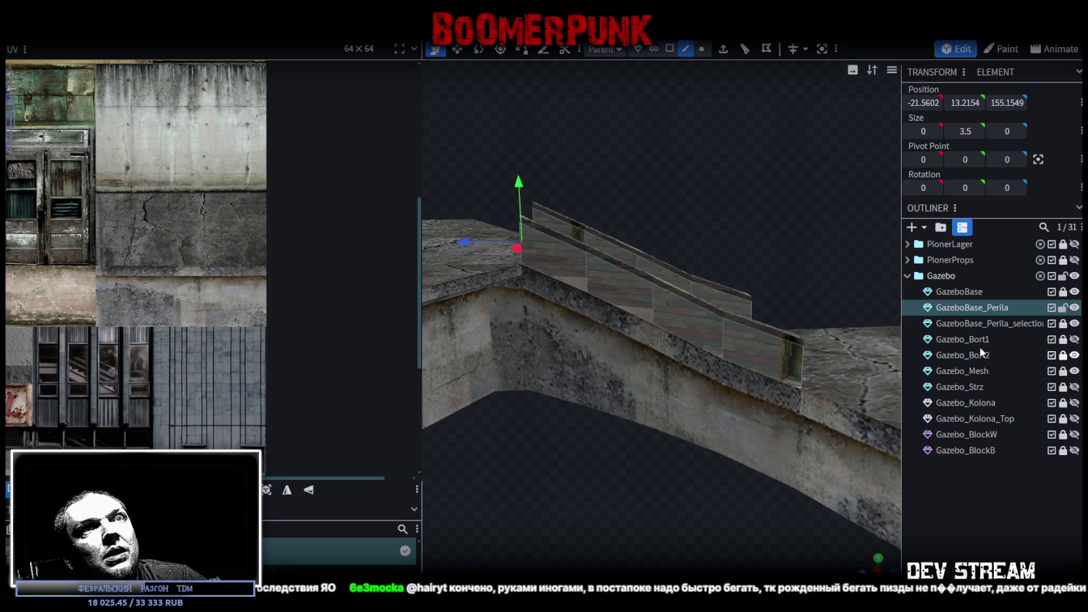
{"action": "left_click", "coordinate": [989, 308]}
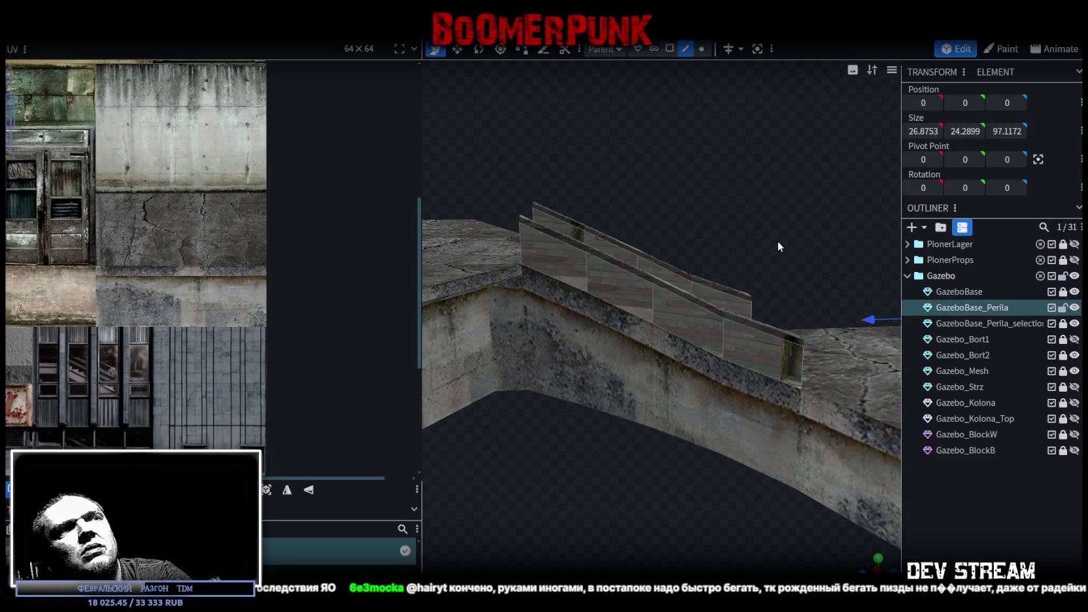
{"action": "key", "text": "Delete"}
{"action": "mouse_move", "coordinate": [767, 209]}
{"action": "left_mouse_down"}
{"action": "mouse_move", "coordinate": [693, 216]}
{"action": "mouse_move", "coordinate": [839, 234]}
{"action": "mouse_move", "coordinate": [755, 195]}
{"action": "mouse_move", "coordinate": [850, 248]}
{"action": "left_mouse_up"}
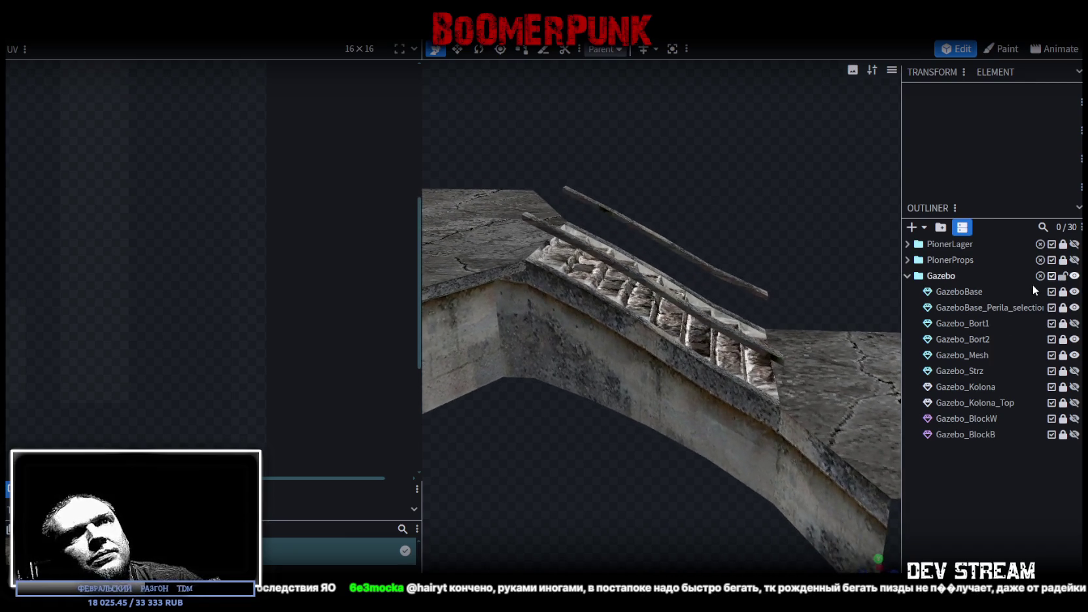
Duplicate the GazeboBase_Perila_selection mesh with Ctrl+D
{"action": "left_click", "coordinate": [982, 306]}
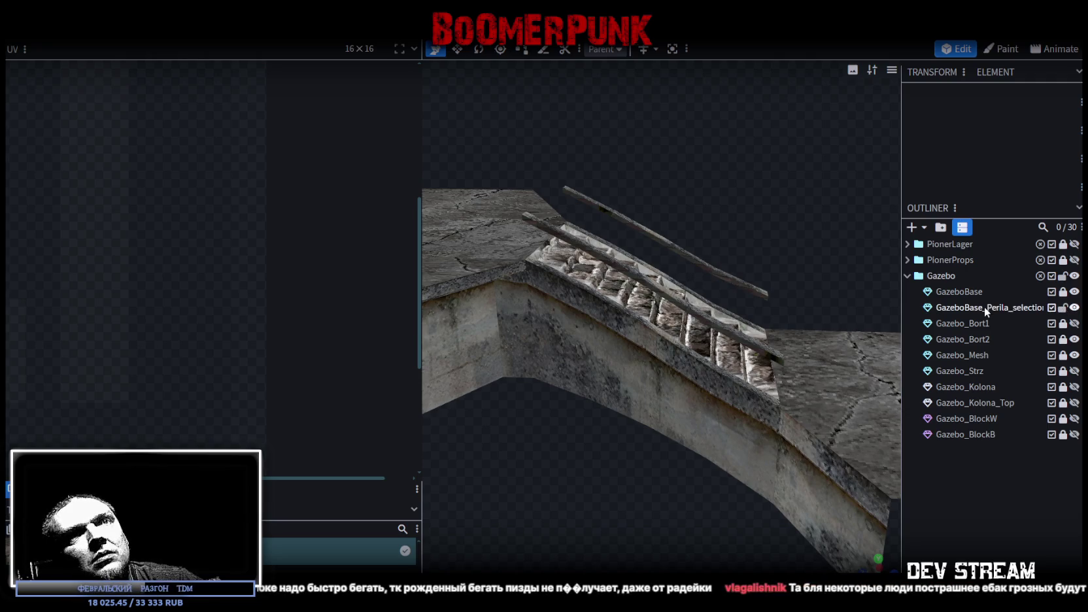
{"action": "key", "text": "ctrl+d"}
{"action": "mouse_move", "coordinate": [799, 217]}
{"action": "left_mouse_down"}
{"action": "mouse_move", "coordinate": [693, 188]}
{"action": "mouse_move", "coordinate": [743, 209]}
{"action": "mouse_move", "coordinate": [719, 184]}
{"action": "mouse_move", "coordinate": [794, 176]}
{"action": "mouse_move", "coordinate": [768, 252]}
{"action": "mouse_move", "coordinate": [724, 214]}
{"action": "mouse_move", "coordinate": [713, 440]}
{"action": "mouse_move", "coordinate": [778, 381]}
{"action": "mouse_move", "coordinate": [939, 375]}
{"action": "mouse_move", "coordinate": [668, 477]}
{"action": "mouse_move", "coordinate": [781, 487]}
{"action": "left_mouse_up"}
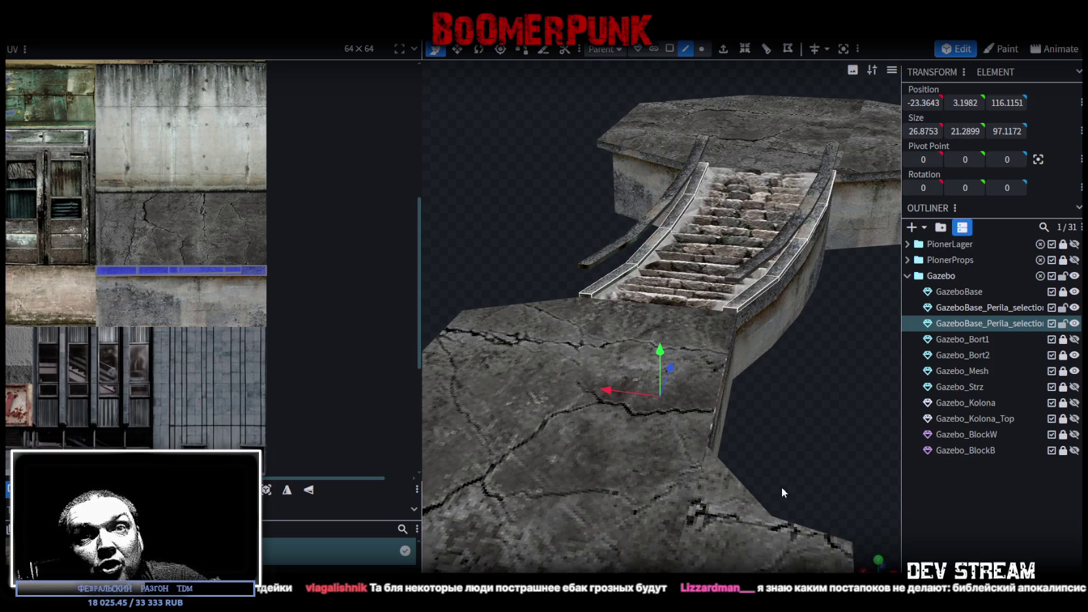
Lower the duplicated rail cap to Y 3.1982 (position -23.3643, 3.1982, 116.1151) and review both railings
{"action": "mouse_move", "coordinate": [781, 486]}
{"action": "left_mouse_down"}
{"action": "mouse_move", "coordinate": [638, 362]}
{"action": "mouse_move", "coordinate": [720, 502]}
{"action": "mouse_move", "coordinate": [701, 518]}
{"action": "mouse_move", "coordinate": [666, 479]}
{"action": "mouse_move", "coordinate": [778, 485]}
{"action": "mouse_move", "coordinate": [603, 493]}
{"action": "mouse_move", "coordinate": [560, 464]}
{"action": "mouse_move", "coordinate": [479, 491]}
{"action": "mouse_move", "coordinate": [555, 511]}
{"action": "mouse_move", "coordinate": [567, 538]}
{"action": "mouse_move", "coordinate": [593, 550]}
{"action": "mouse_move", "coordinate": [615, 539]}
{"action": "mouse_move", "coordinate": [618, 508]}
{"action": "mouse_move", "coordinate": [702, 444]}
{"action": "mouse_move", "coordinate": [733, 440]}
{"action": "mouse_move", "coordinate": [705, 496]}
{"action": "mouse_move", "coordinate": [621, 471]}
{"action": "left_mouse_up"}
{"action": "scroll", "coordinate": [65, 303], "scroll_direction": "down", "scroll_amount": 3}
{"action": "scroll", "coordinate": [64, 303], "scroll_direction": "up", "scroll_amount": 1}
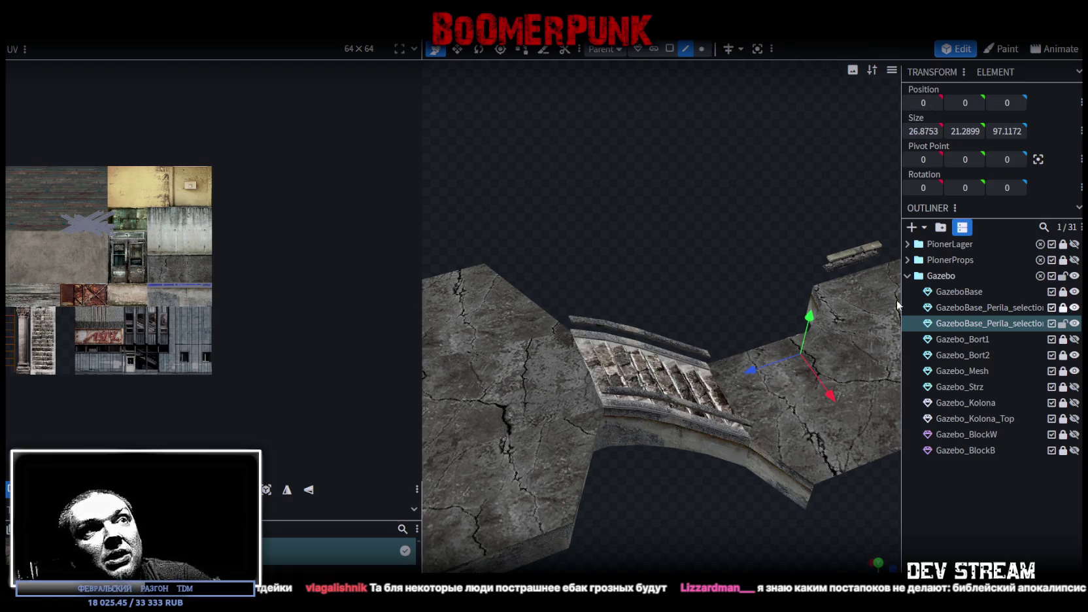
{"action": "mouse_move", "coordinate": [707, 279]}
{"action": "left_mouse_down"}
{"action": "mouse_move", "coordinate": [768, 256]}
{"action": "mouse_move", "coordinate": [647, 238]}
{"action": "left_mouse_up"}
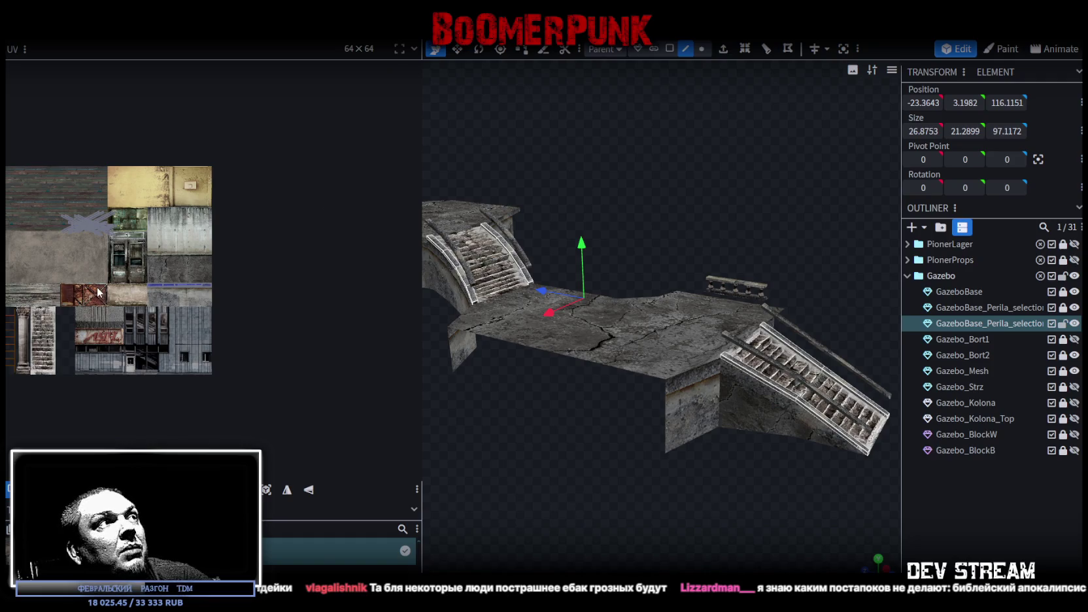
{"action": "middle_click_drag", "start_coordinate": [132, 284], "coordinate": [168, 291]}
Switch the UV editor to face selection and select the railing's long UV strip
{"action": "scroll", "coordinate": [221, 287], "scroll_direction": "up", "scroll_amount": 5}
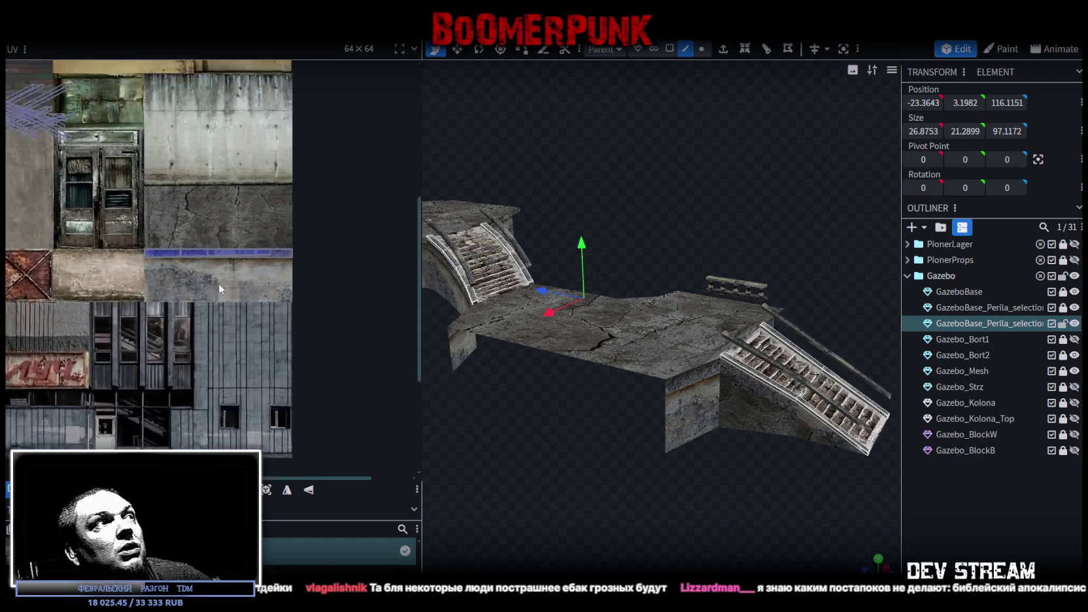
{"action": "left_click", "coordinate": [670, 48]}
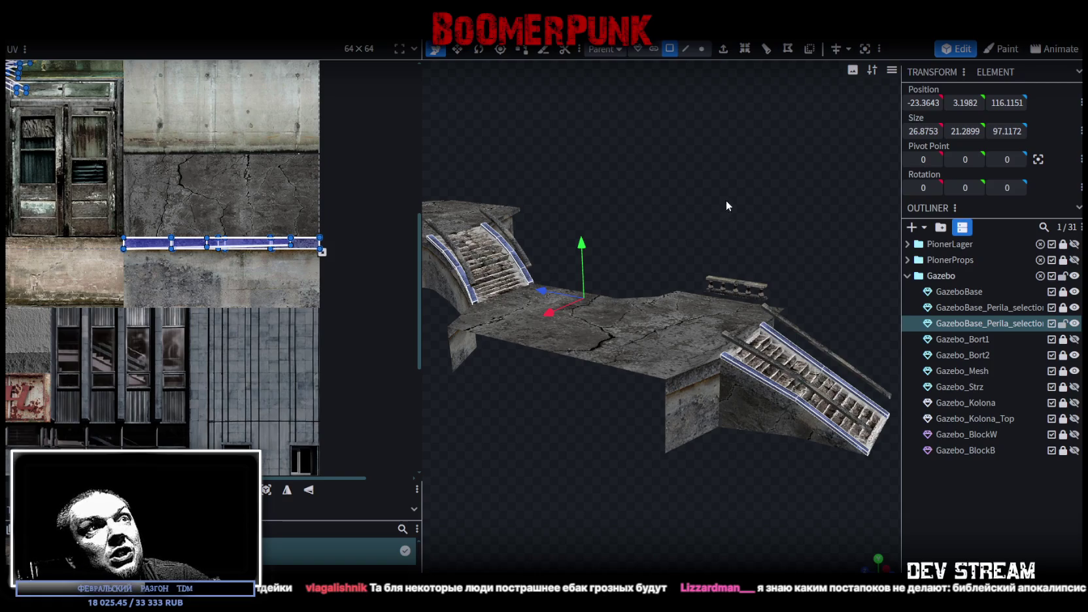
{"action": "scroll", "coordinate": [725, 208], "scroll_direction": "up", "scroll_amount": 3}
{"action": "scroll", "coordinate": [199, 300], "scroll_direction": "down", "scroll_amount": 4}
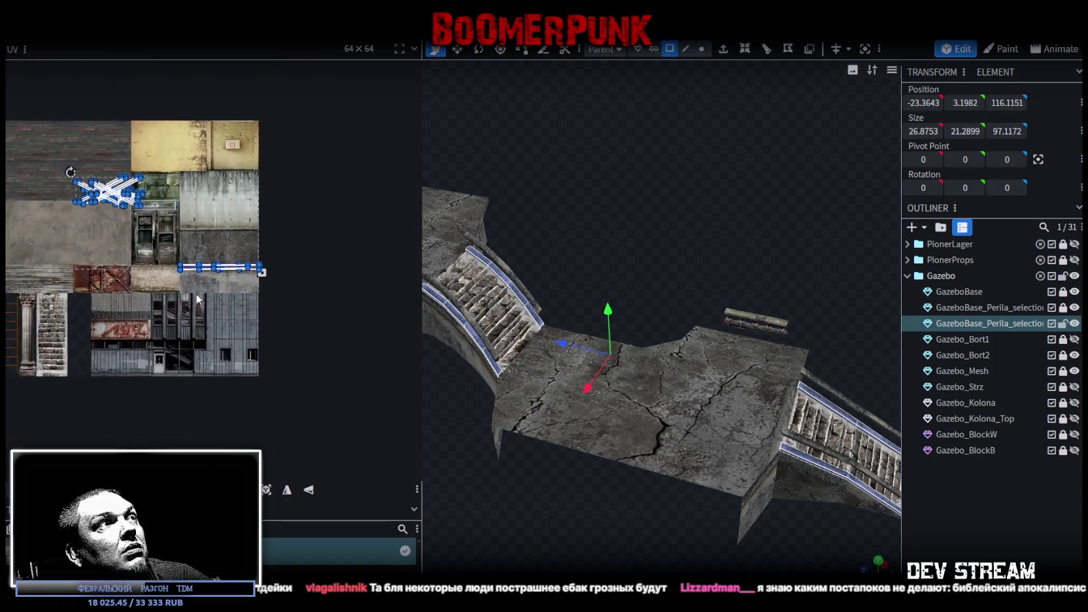
{"action": "scroll", "coordinate": [198, 299], "scroll_direction": "up", "scroll_amount": 3}
{"action": "left_click_drag", "start_coordinate": [105, 259], "coordinate": [375, 184]}
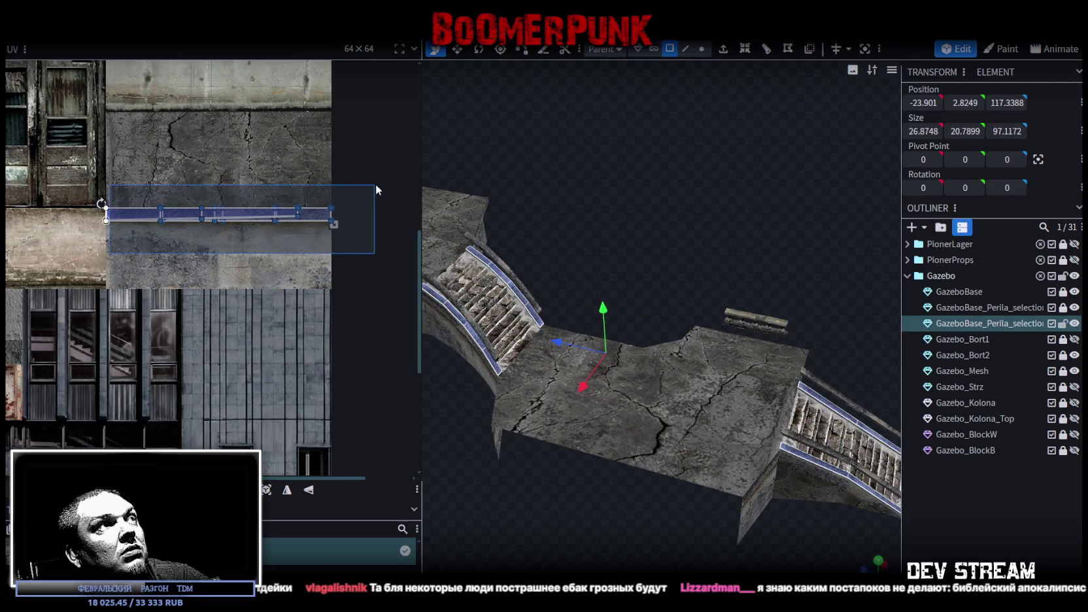
Move the X-shaped UV islands onto the cracked concrete tile and clear the selection
{"action": "scroll", "coordinate": [151, 240], "scroll_direction": "up", "scroll_amount": 3}
{"action": "scroll", "coordinate": [217, 234], "scroll_direction": "down", "scroll_amount": 2}
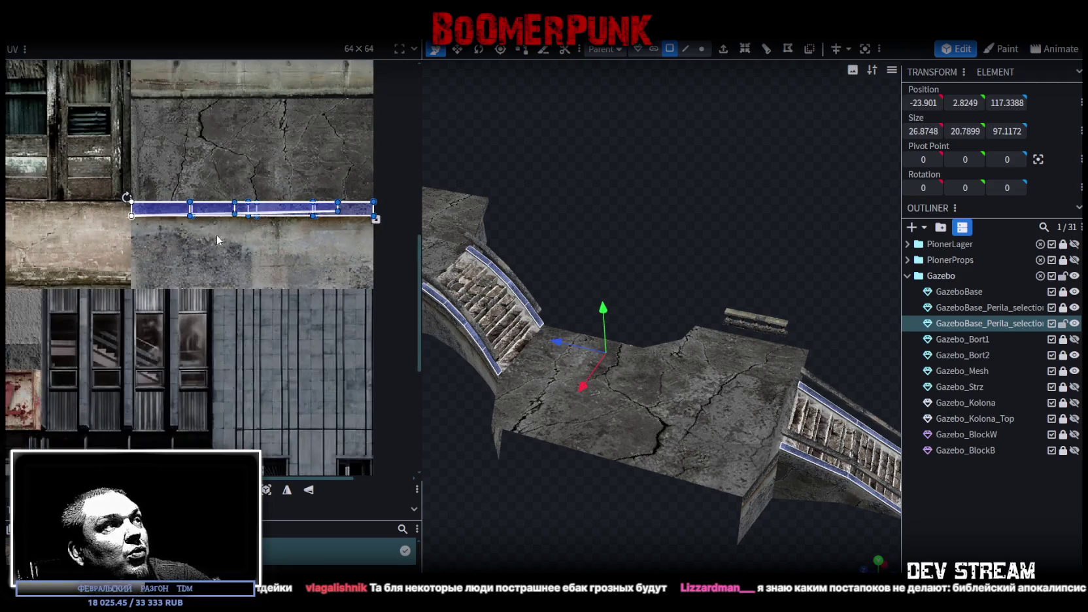
{"action": "scroll", "coordinate": [151, 228], "scroll_direction": "down", "scroll_amount": 4}
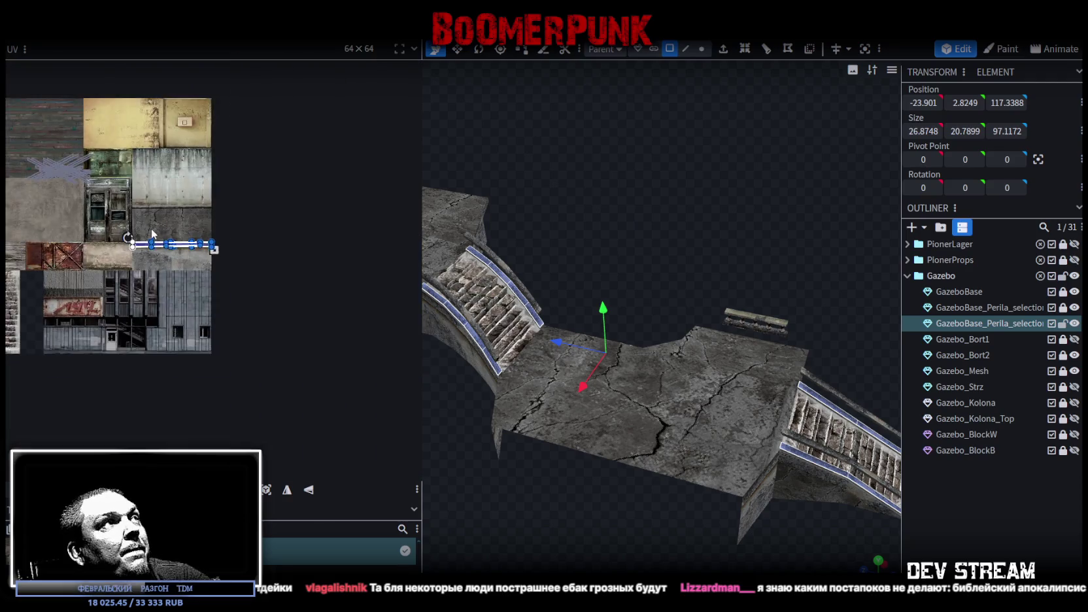
{"action": "scroll", "coordinate": [104, 215], "scroll_direction": "up", "scroll_amount": 2}
{"action": "left_click_drag", "start_coordinate": [29, 207], "coordinate": [173, 70]}
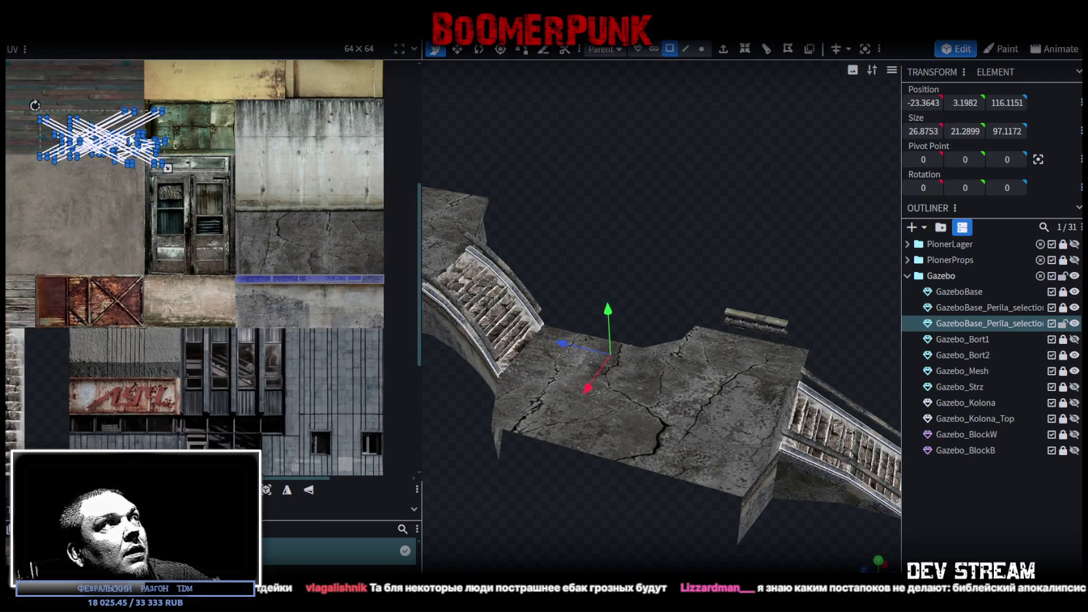
{"action": "left_click_drag", "start_coordinate": [148, 162], "coordinate": [330, 251]}
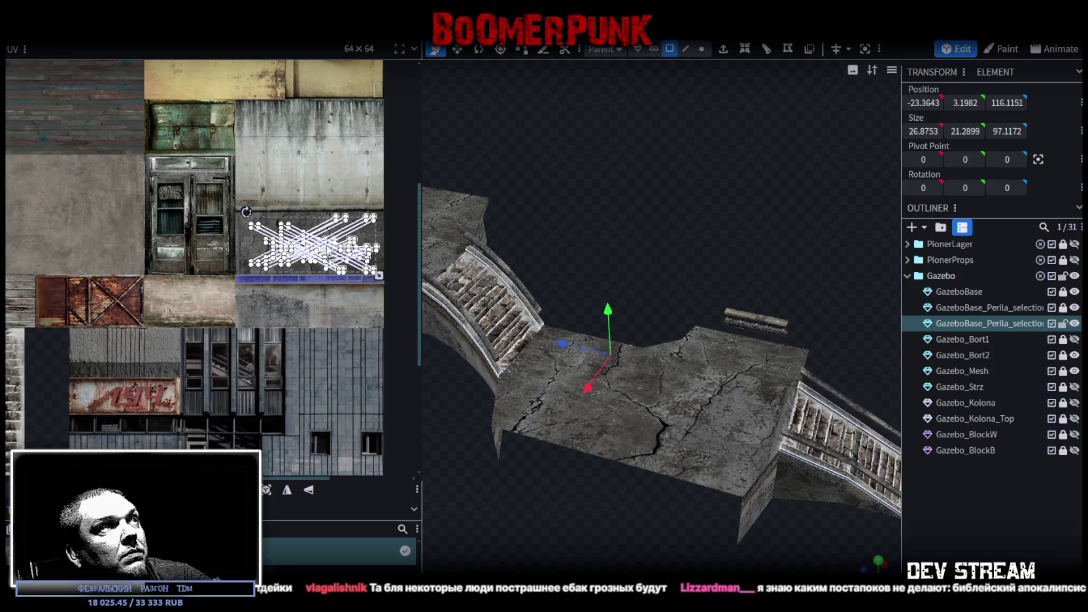
{"action": "left_click", "coordinate": [1032, 529]}
Orbit around the stairs and under the platform to check the new concrete texture
{"action": "left_click_drag", "start_coordinate": [795, 513], "coordinate": [710, 453]}
{"action": "scroll", "coordinate": [704, 477], "scroll_direction": "up", "scroll_amount": 5}
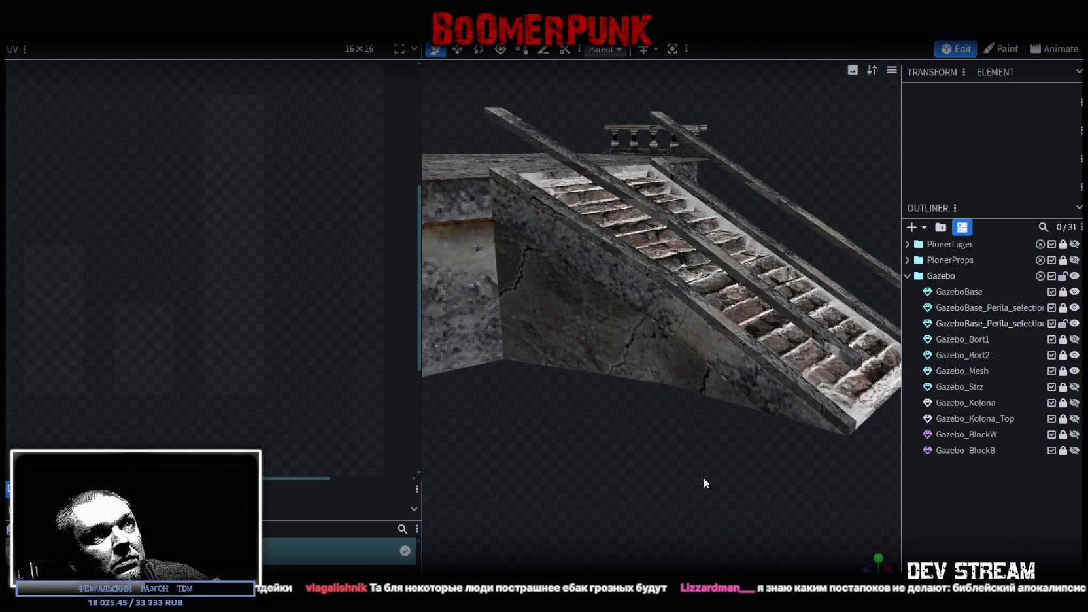
{"action": "scroll", "coordinate": [704, 478], "scroll_direction": "down", "scroll_amount": 5}
{"action": "left_click_drag", "start_coordinate": [572, 501], "coordinate": [746, 529]}
{"action": "scroll", "coordinate": [676, 490], "scroll_direction": "up", "scroll_amount": 5}
{"action": "mouse_move", "coordinate": [676, 489]}
{"action": "left_mouse_down"}
{"action": "mouse_move", "coordinate": [693, 465]}
{"action": "mouse_move", "coordinate": [747, 443]}
{"action": "mouse_move", "coordinate": [715, 444]}
{"action": "mouse_move", "coordinate": [681, 486]}
{"action": "mouse_move", "coordinate": [700, 520]}
{"action": "left_mouse_up"}
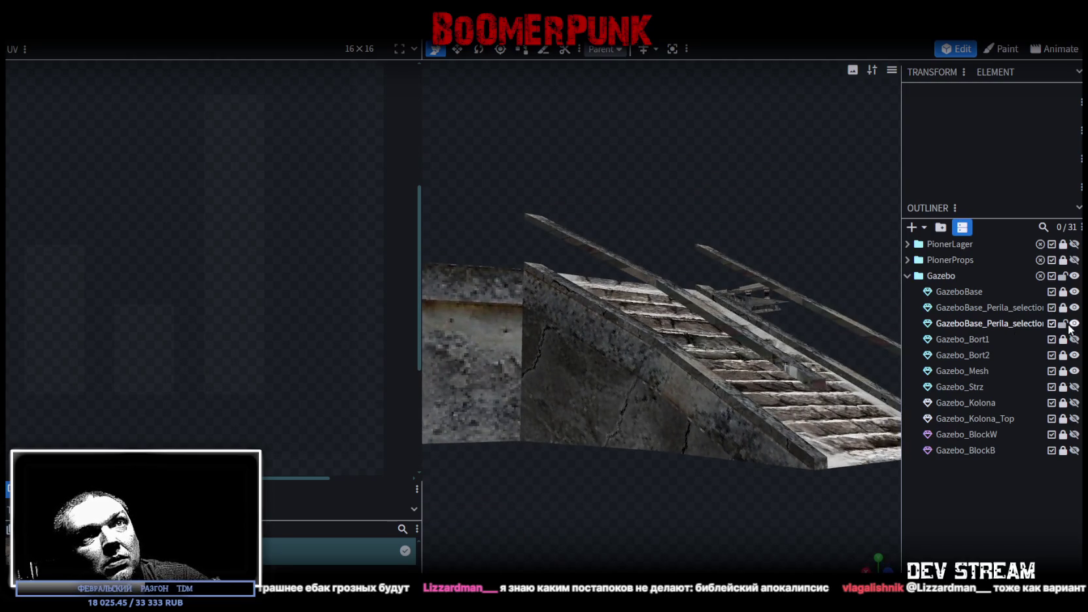
Unlock the GazeboBase_Perila_selection mesh and select both of its railings
{"action": "left_click", "coordinate": [1063, 308]}
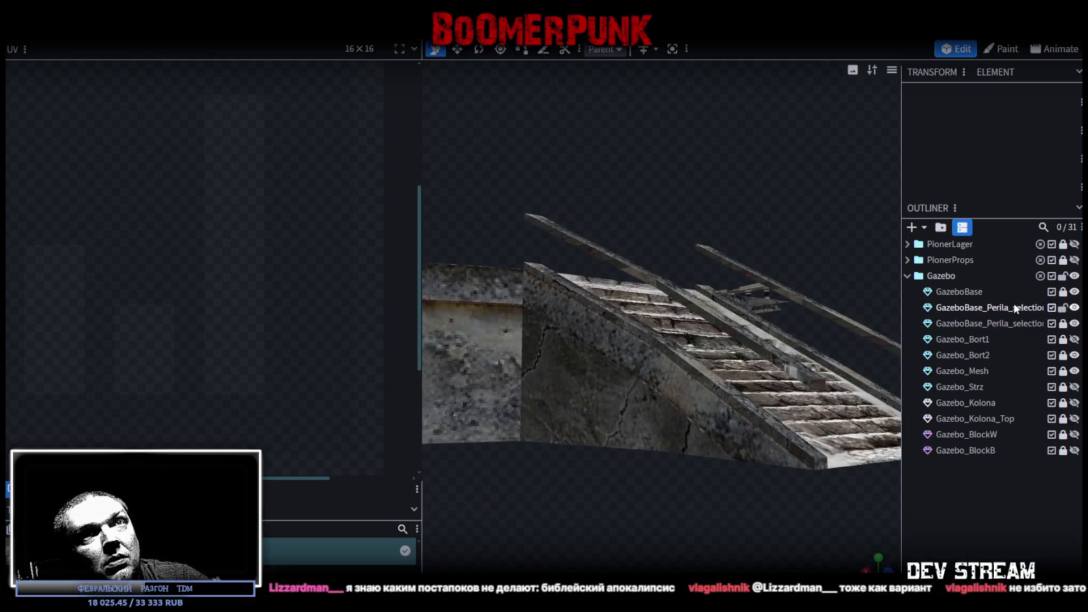
{"action": "left_click", "coordinate": [1013, 308]}
{"action": "left_click", "coordinate": [695, 311]}
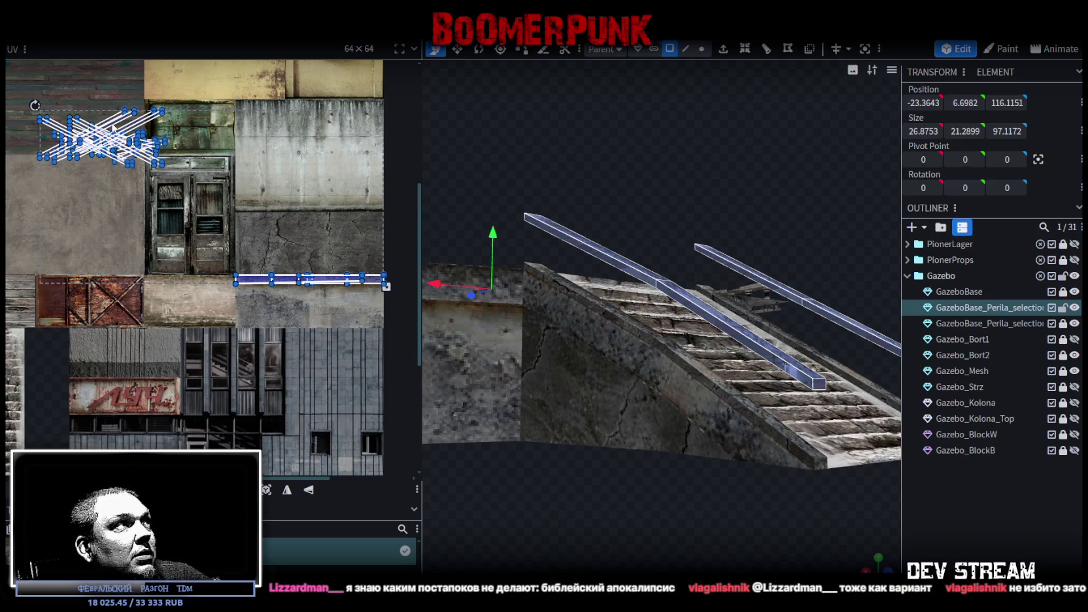
Move the rail's X-shaped UV island onto the concrete texture, then select the Gazebo_Bort1 railing
{"action": "left_click", "coordinate": [113, 126]}
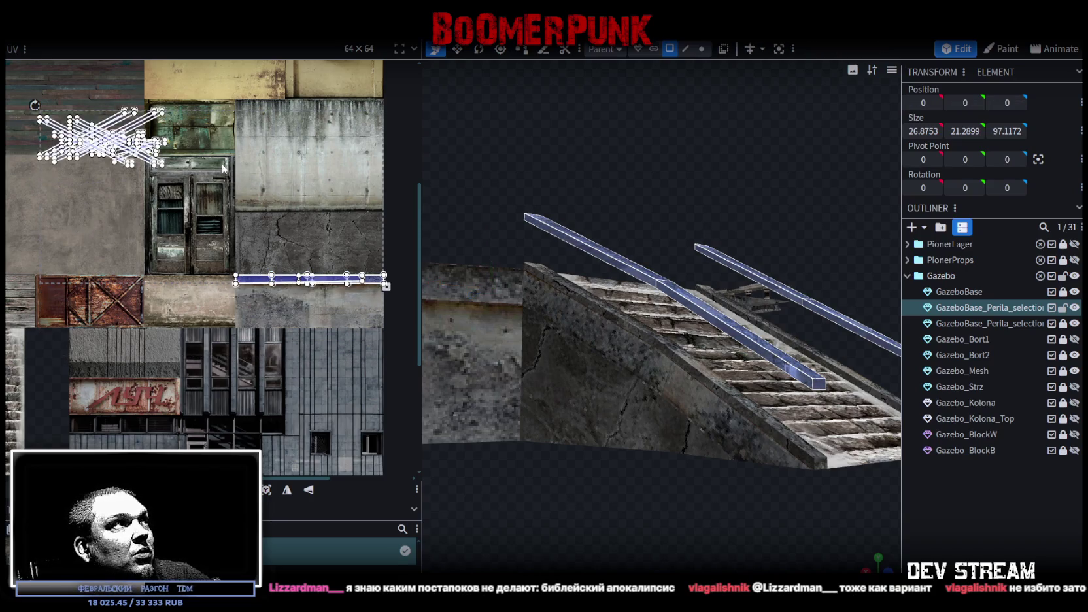
{"action": "left_click_drag", "start_coordinate": [26, 82], "coordinate": [209, 195]}
{"action": "mouse_move", "coordinate": [138, 133]}
{"action": "left_mouse_down"}
{"action": "mouse_move", "coordinate": [331, 239]}
{"action": "mouse_move", "coordinate": [351, 235]}
{"action": "left_mouse_up"}
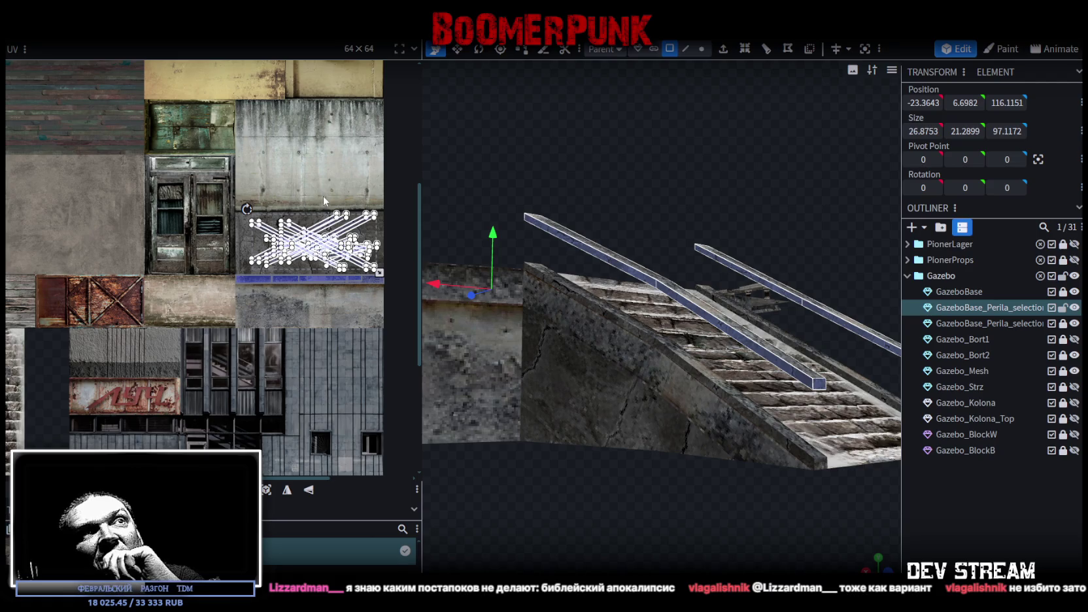
{"action": "mouse_move", "coordinate": [533, 143]}
{"action": "left_mouse_down"}
{"action": "mouse_move", "coordinate": [713, 199]}
{"action": "mouse_move", "coordinate": [662, 167]}
{"action": "mouse_move", "coordinate": [422, 191]}
{"action": "mouse_move", "coordinate": [727, 453]}
{"action": "mouse_move", "coordinate": [614, 455]}
{"action": "mouse_move", "coordinate": [1040, 387]}
{"action": "left_mouse_up"}
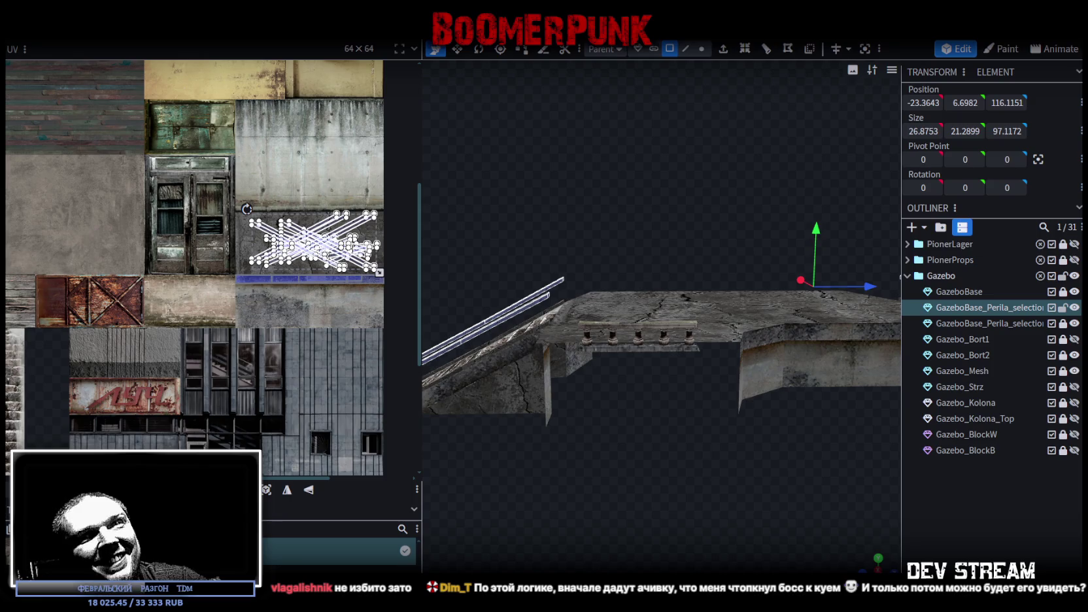
{"action": "left_click", "coordinate": [966, 338]}
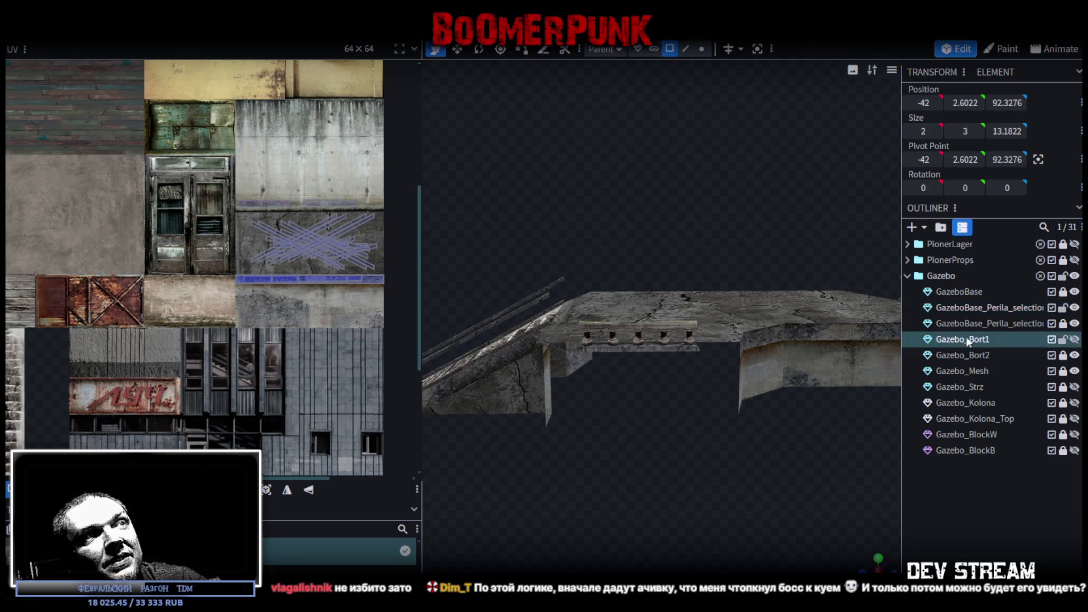
Hide the Gazebo_Bort1 railing and select Gazebo_Bort2 in the Outliner
{"action": "scroll", "coordinate": [557, 346], "scroll_direction": "up", "scroll_amount": 2}
{"action": "mouse_move", "coordinate": [552, 340]}
{"action": "left_mouse_down"}
{"action": "mouse_move", "coordinate": [720, 433]}
{"action": "mouse_move", "coordinate": [572, 421]}
{"action": "mouse_move", "coordinate": [773, 413]}
{"action": "left_mouse_up"}
{"action": "left_click", "coordinate": [1075, 340]}
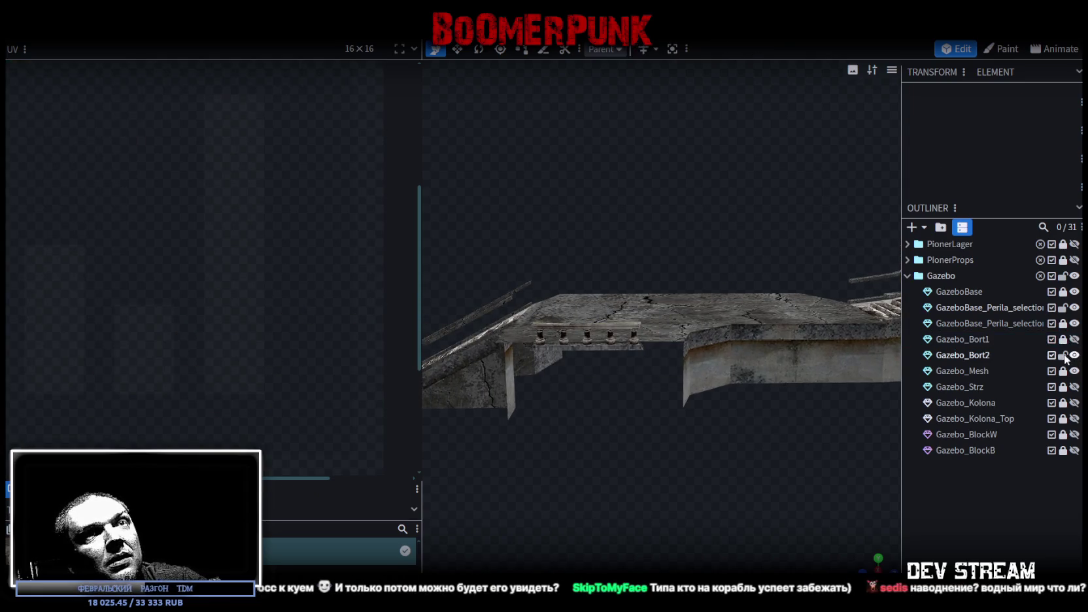
{"action": "left_click", "coordinate": [962, 356]}
Box-select the five balusters of Gazebo_Bort2 and rotate them
{"action": "mouse_move", "coordinate": [581, 401]}
{"action": "left_mouse_down"}
{"action": "mouse_move", "coordinate": [661, 446]}
{"action": "mouse_move", "coordinate": [767, 456]}
{"action": "mouse_move", "coordinate": [780, 396]}
{"action": "mouse_move", "coordinate": [761, 359]}
{"action": "mouse_move", "coordinate": [539, 439]}
{"action": "mouse_move", "coordinate": [860, 530]}
{"action": "mouse_move", "coordinate": [707, 474]}
{"action": "mouse_move", "coordinate": [716, 460]}
{"action": "left_mouse_up"}
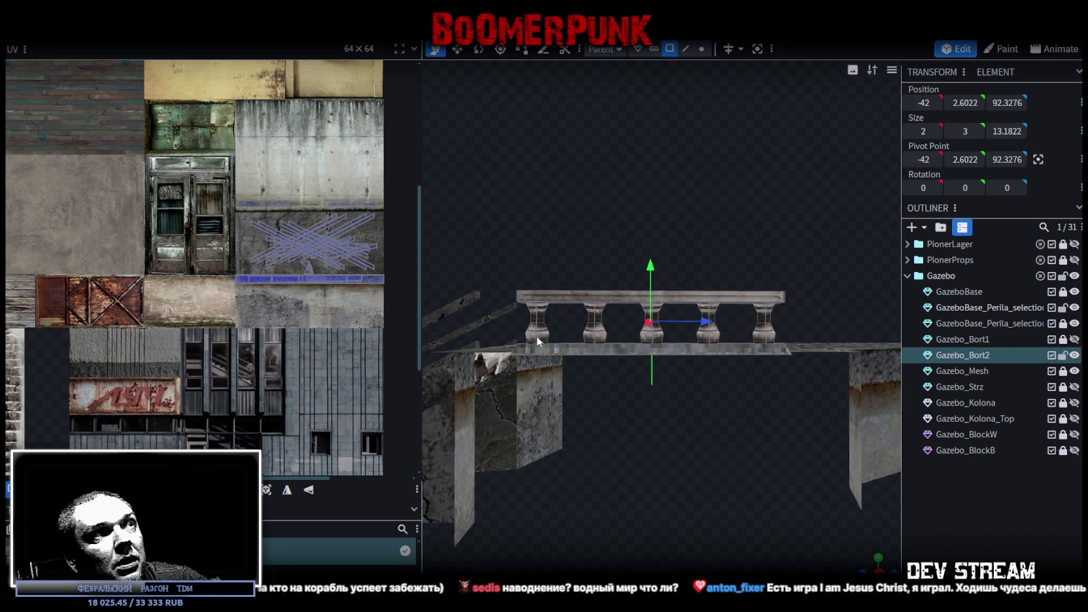
{"action": "mouse_move", "coordinate": [524, 313]}
{"action": "left_mouse_down"}
{"action": "mouse_move", "coordinate": [671, 336]}
{"action": "mouse_move", "coordinate": [789, 336]}
{"action": "left_mouse_up"}
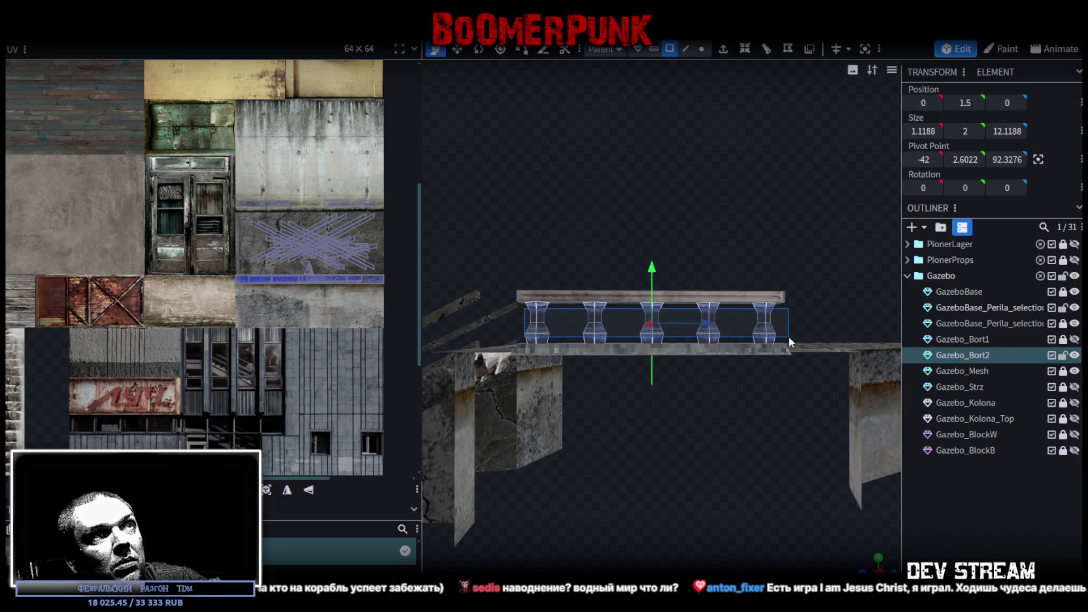
{"action": "mouse_move", "coordinate": [631, 447]}
{"action": "left_mouse_down"}
{"action": "mouse_move", "coordinate": [782, 479]}
{"action": "mouse_move", "coordinate": [654, 470]}
{"action": "left_mouse_up"}
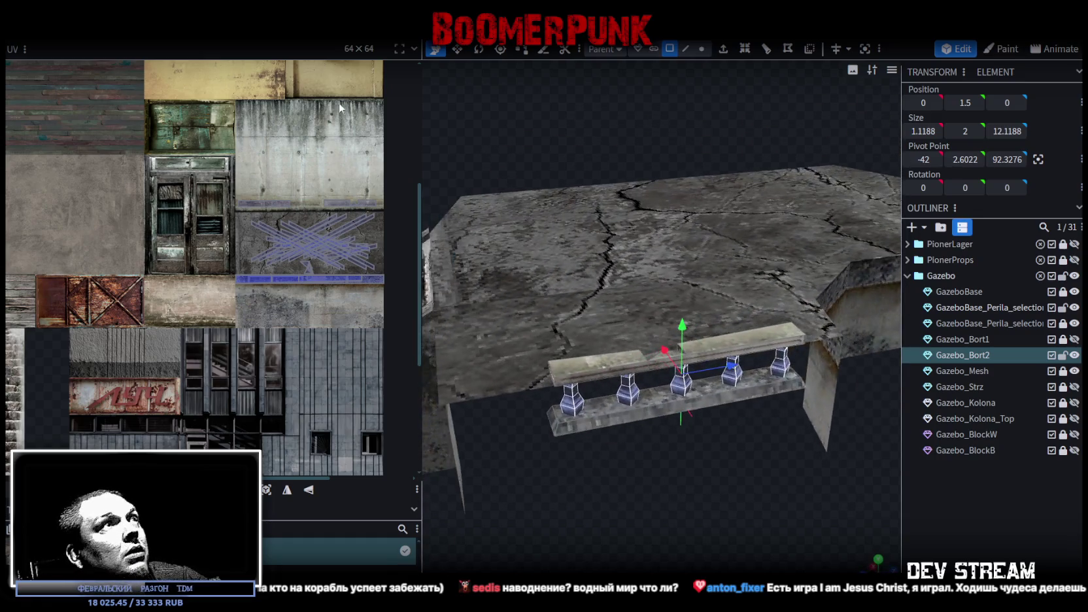
{"action": "left_click", "coordinate": [478, 49]}
{"action": "mouse_move", "coordinate": [678, 409]}
{"action": "left_mouse_down"}
{"action": "mouse_move", "coordinate": [893, 396]}
{"action": "mouse_move", "coordinate": [965, 267]}
{"action": "mouse_move", "coordinate": [827, 215]}
{"action": "mouse_move", "coordinate": [712, 253]}
{"action": "left_mouse_up"}
{"action": "right_click", "coordinate": [652, 392]}
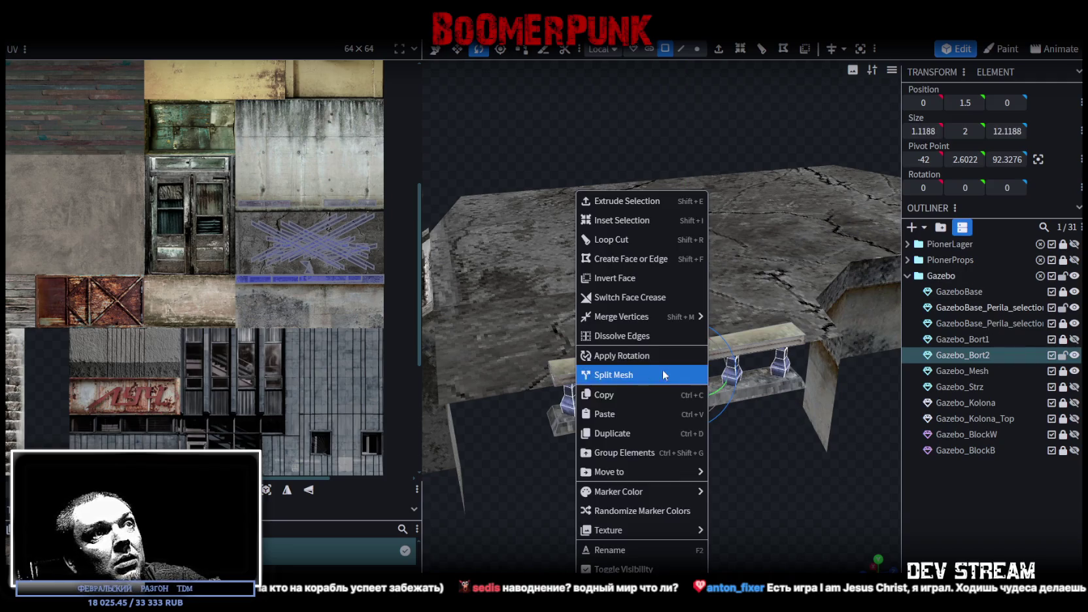
Copy and paste the baluster faces, then shift the pasted balusters 3 units along X
{"action": "left_click", "coordinate": [598, 394]}
{"action": "right_click", "coordinate": [570, 402]}
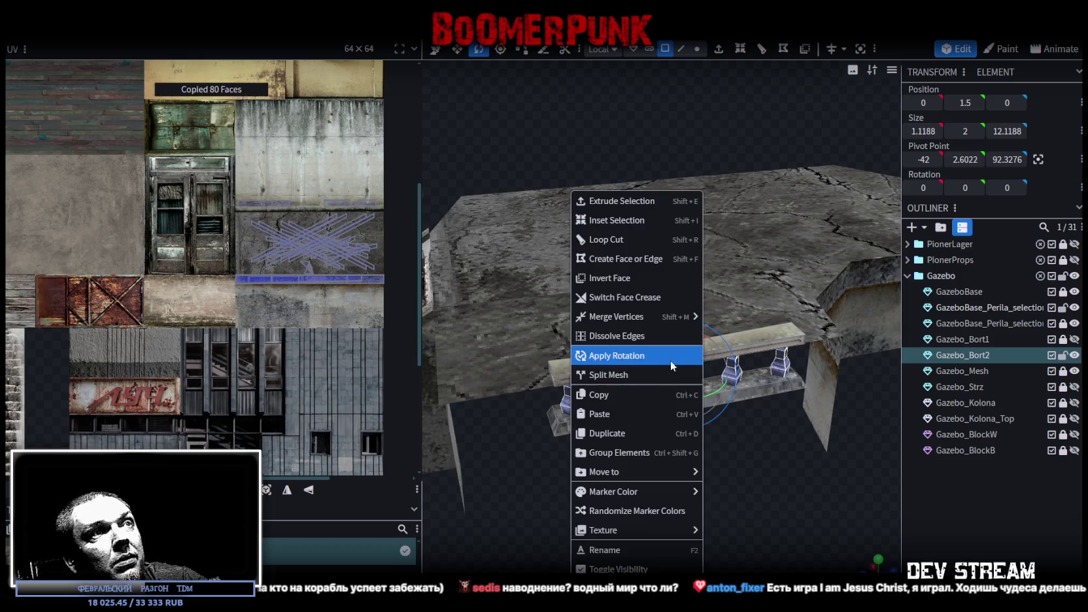
{"action": "left_click", "coordinate": [608, 414]}
{"action": "mouse_move", "coordinate": [637, 419]}
{"action": "left_mouse_down"}
{"action": "mouse_move", "coordinate": [650, 461]}
{"action": "mouse_move", "coordinate": [770, 485]}
{"action": "left_mouse_up"}
{"action": "key", "text": "v"}
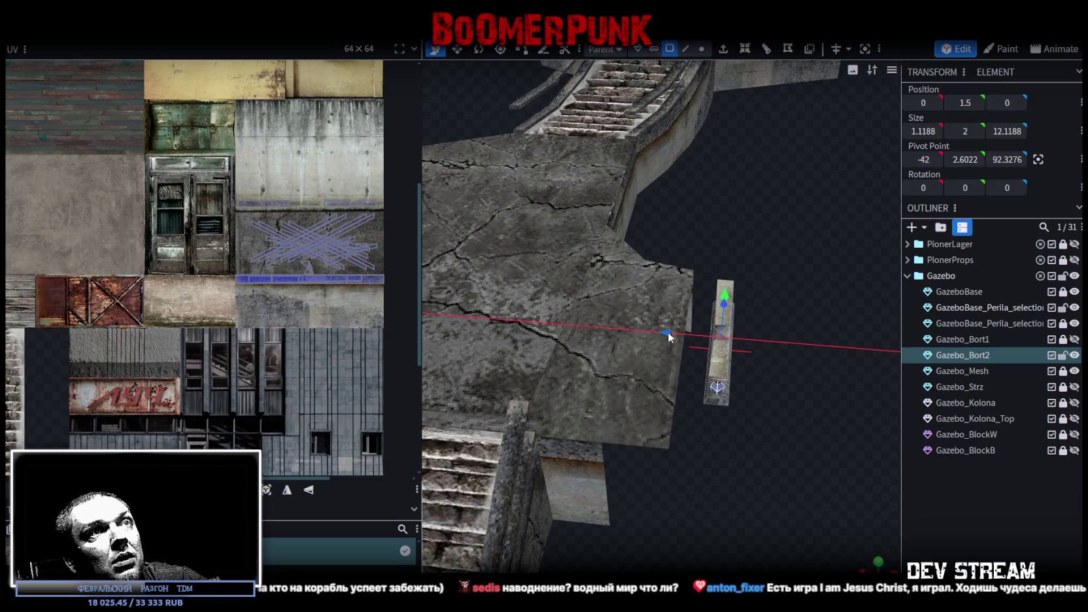
{"action": "left_click_drag", "start_coordinate": [667, 331], "coordinate": [635, 331]}
Split the balusters into their own mesh and hide the Gazebo_Bort2 railing
{"action": "right_click", "coordinate": [684, 381]}
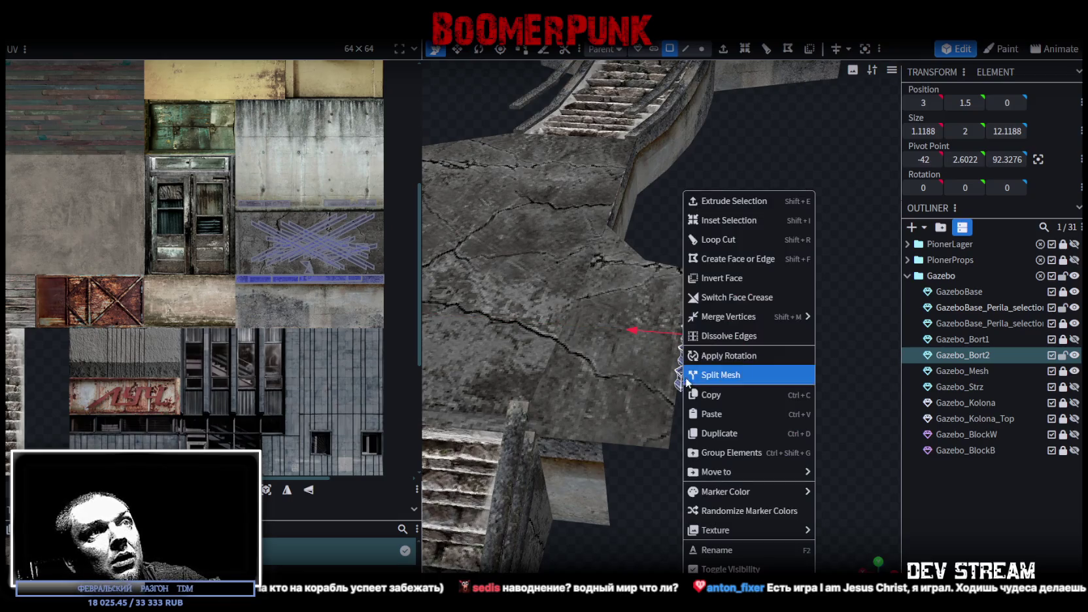
{"action": "left_click", "coordinate": [730, 374]}
{"action": "left_click_drag", "start_coordinate": [856, 410], "coordinate": [839, 353]}
{"action": "left_click", "coordinate": [1074, 355]}
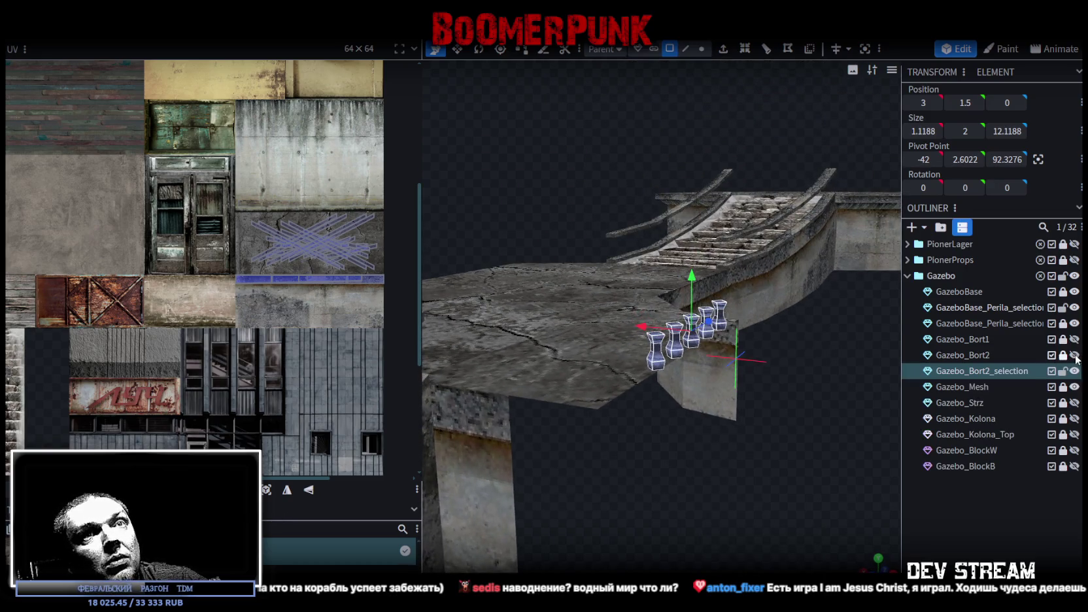
Duplicate Gazebo_Bort2_selection, hide the original copy, and select all geometry of the duplicate
{"action": "left_click_drag", "start_coordinate": [718, 455], "coordinate": [796, 477]}
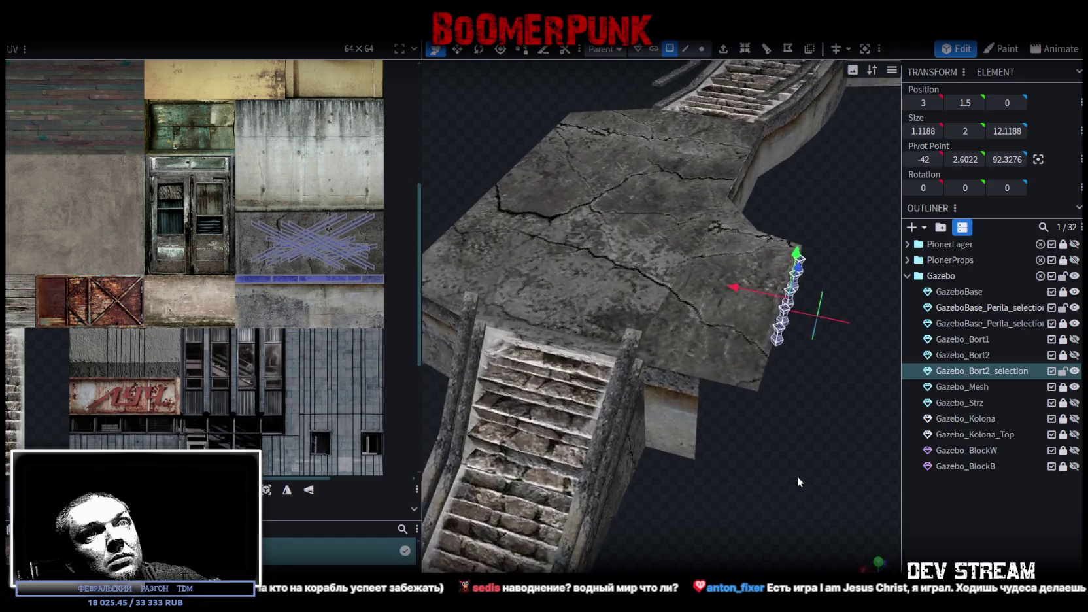
{"action": "left_click", "coordinate": [1001, 371]}
{"action": "key", "text": "ctrl+d"}
{"action": "left_click", "coordinate": [1074, 370]}
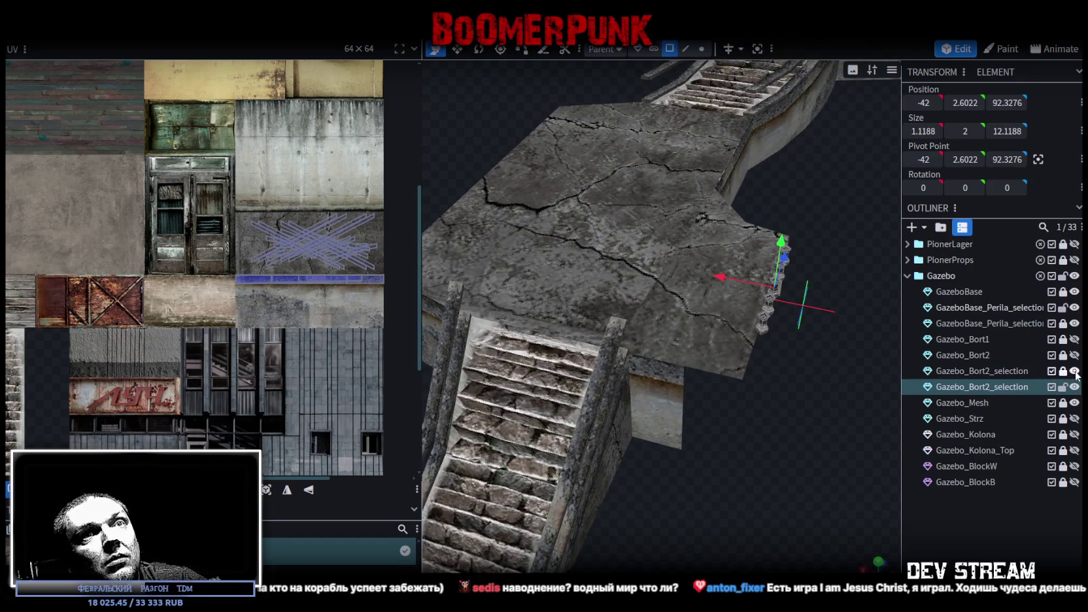
{"action": "left_click_drag", "start_coordinate": [879, 357], "coordinate": [810, 378]}
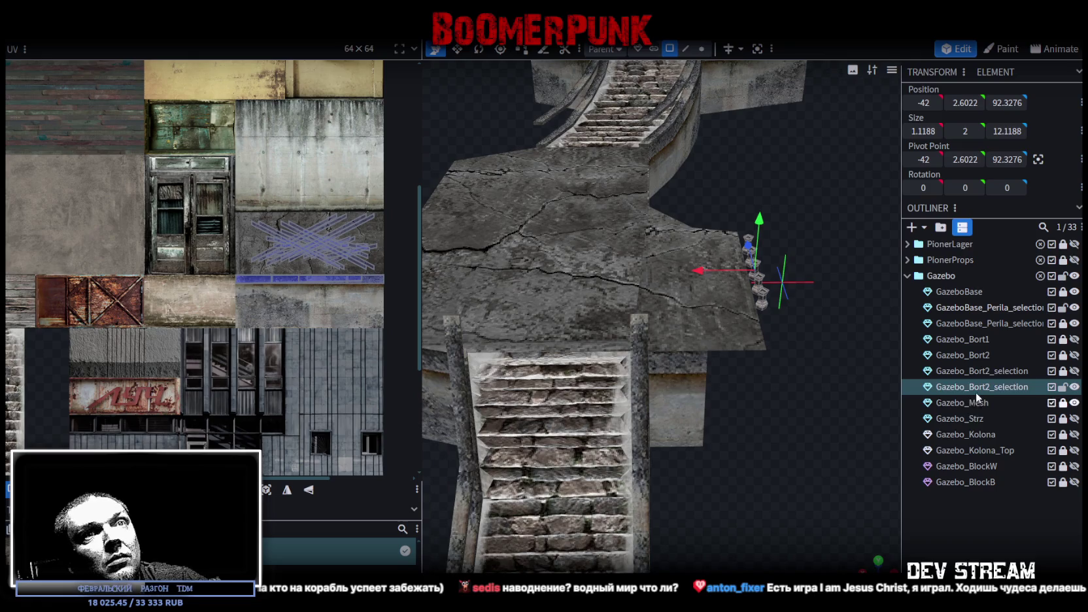
{"action": "key", "text": "ctrl+a"}
Slide the duplicated balusters along X over the stair railing and lower them to height 0.7
{"action": "mouse_move", "coordinate": [720, 277]}
{"action": "left_mouse_down"}
{"action": "mouse_move", "coordinate": [554, 270]}
{"action": "mouse_move", "coordinate": [581, 274]}
{"action": "left_mouse_up"}
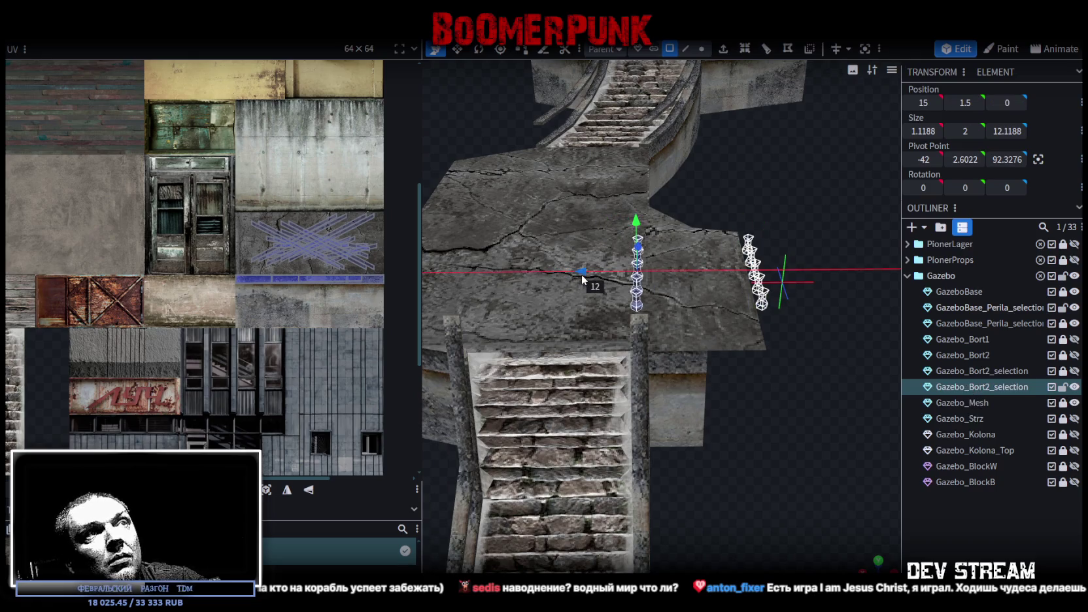
{"action": "mouse_move", "coordinate": [769, 478]}
{"action": "left_mouse_down"}
{"action": "mouse_move", "coordinate": [647, 524]}
{"action": "mouse_move", "coordinate": [674, 499]}
{"action": "left_mouse_up"}
{"action": "left_click_drag", "start_coordinate": [889, 323], "coordinate": [670, 324]}
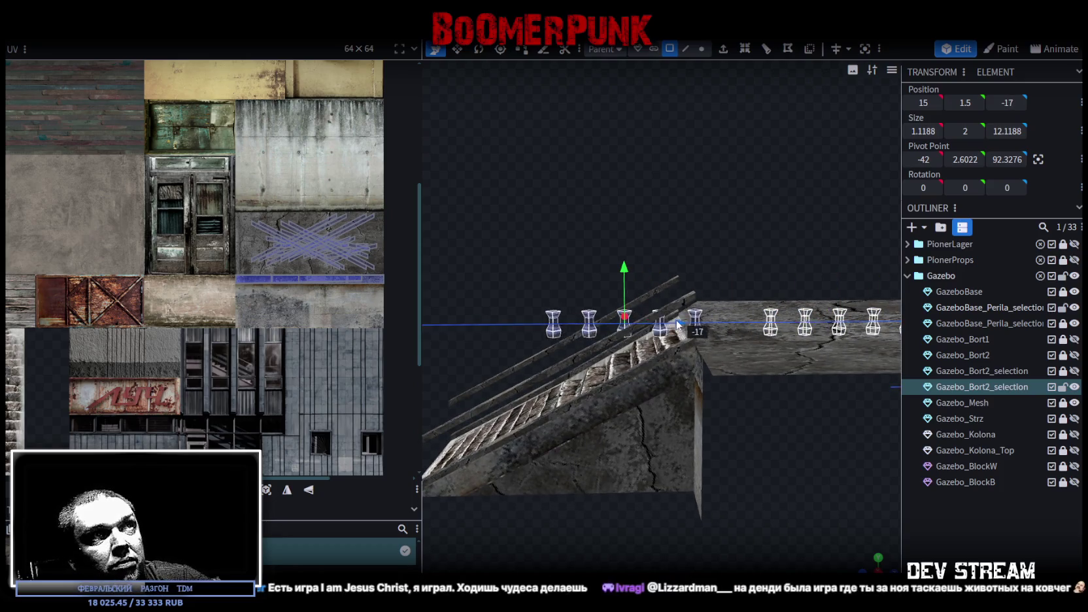
{"action": "scroll", "coordinate": [608, 540], "scroll_direction": "up", "scroll_amount": 2}
{"action": "scroll", "coordinate": [608, 525], "scroll_direction": "up", "scroll_amount": 2}
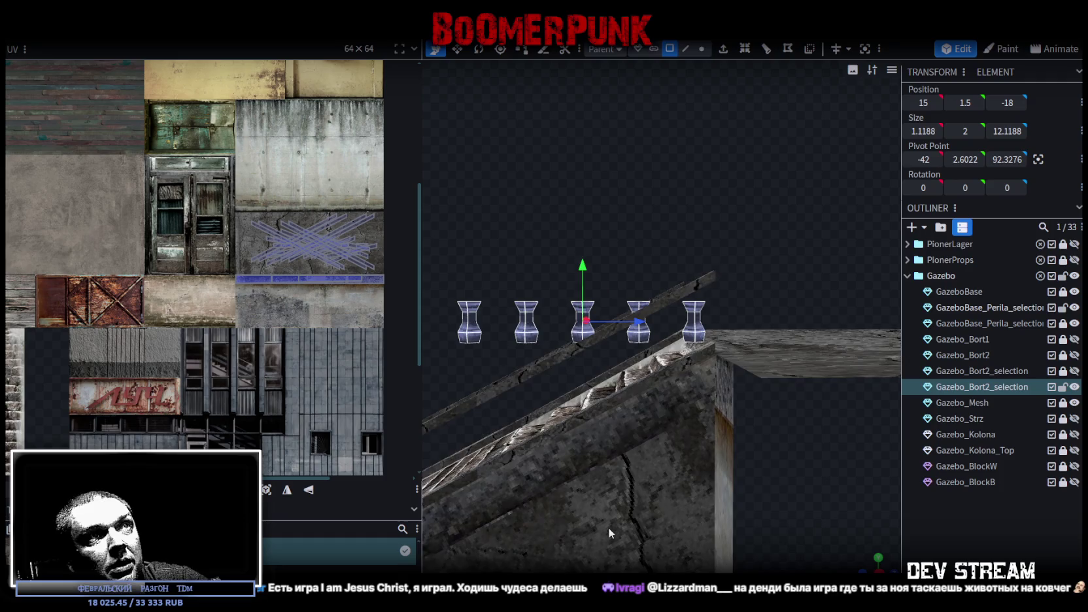
{"action": "scroll", "coordinate": [612, 497], "scroll_direction": "up", "scroll_amount": 2}
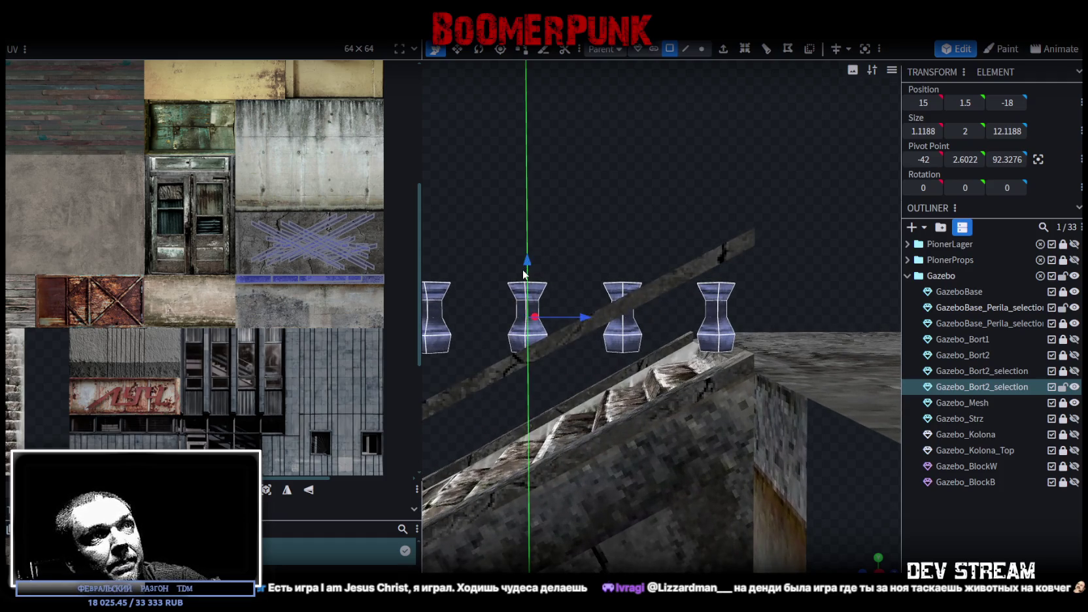
{"action": "left_click_drag", "start_coordinate": [527, 258], "coordinate": [530, 270]}
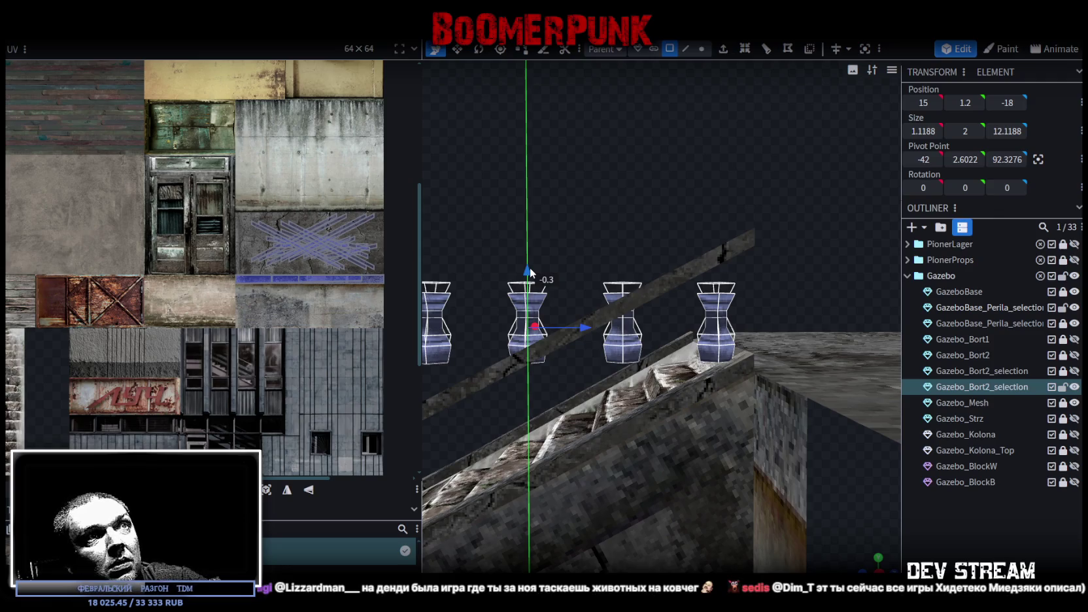
{"action": "left_click_drag", "start_coordinate": [530, 272], "coordinate": [527, 288]}
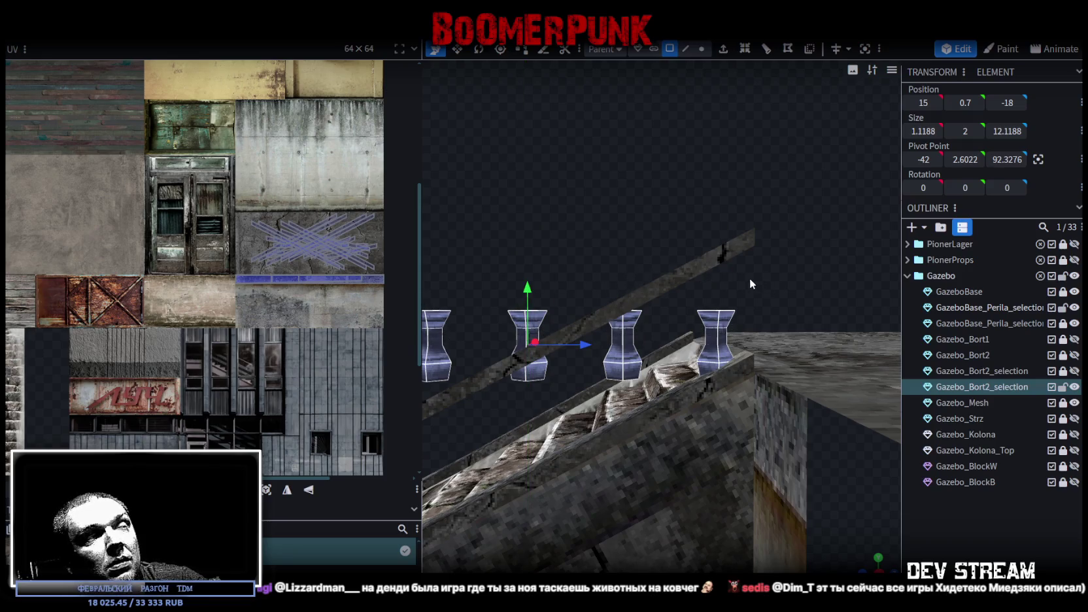
Raise the balusters to 0.9 so they stand under the handrail at 14.6, 0.9, -18
{"action": "mouse_move", "coordinate": [582, 224]}
{"action": "left_mouse_down"}
{"action": "mouse_move", "coordinate": [829, 270]}
{"action": "mouse_move", "coordinate": [662, 434]}
{"action": "mouse_move", "coordinate": [899, 287]}
{"action": "left_mouse_up"}
{"action": "left_click_drag", "start_coordinate": [822, 293], "coordinate": [815, 280]}
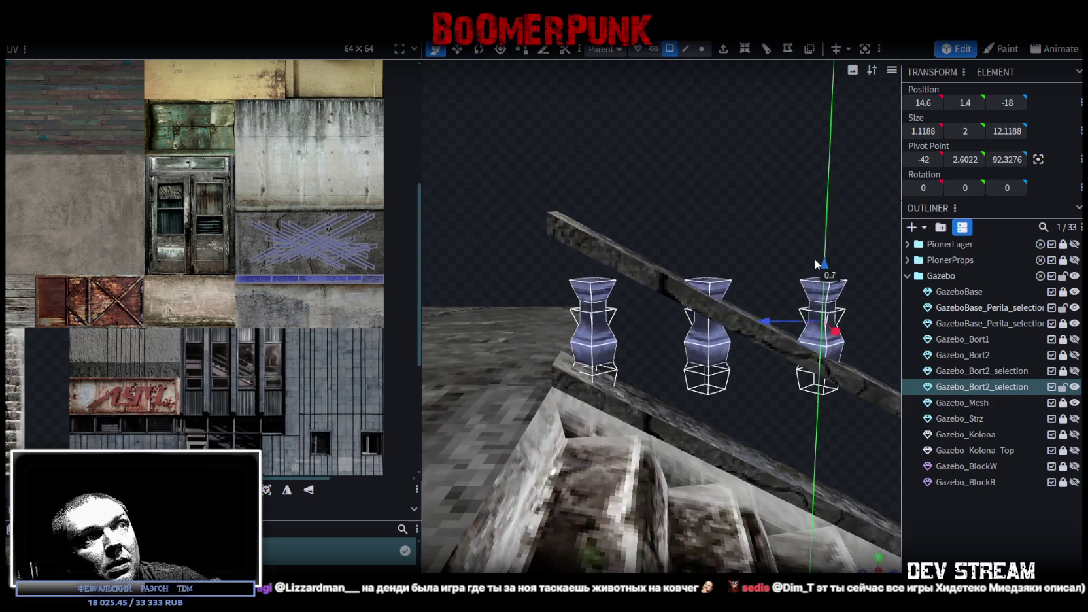
{"action": "mouse_move", "coordinate": [815, 280]}
{"action": "left_mouse_down"}
{"action": "mouse_move", "coordinate": [788, 172]}
{"action": "mouse_move", "coordinate": [835, 177]}
{"action": "mouse_move", "coordinate": [677, 218]}
{"action": "mouse_move", "coordinate": [794, 223]}
{"action": "left_mouse_up"}
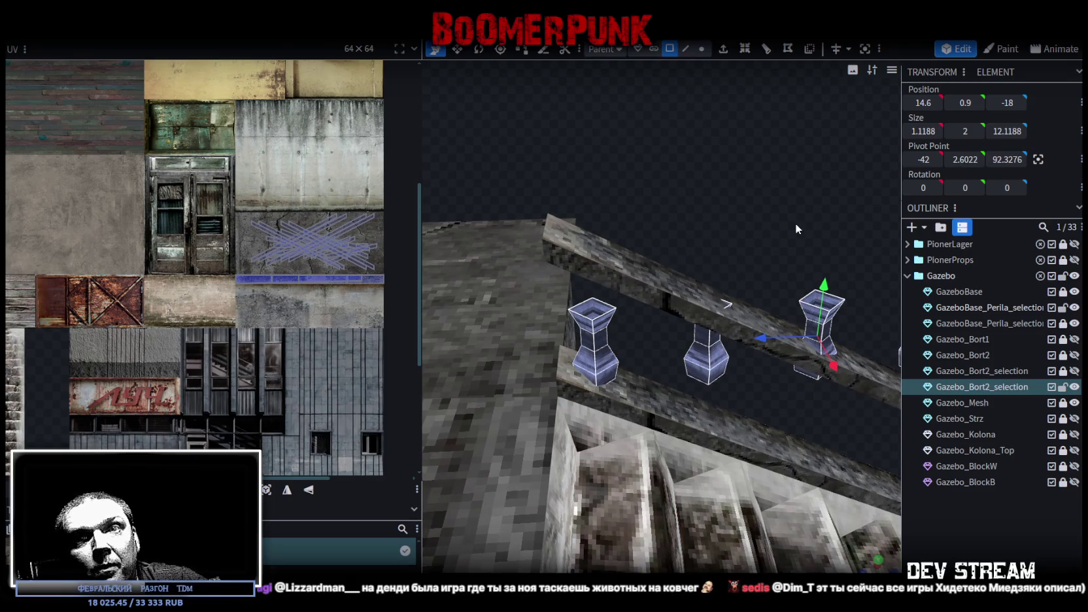
{"action": "left_click_drag", "start_coordinate": [795, 223], "coordinate": [794, 221]}
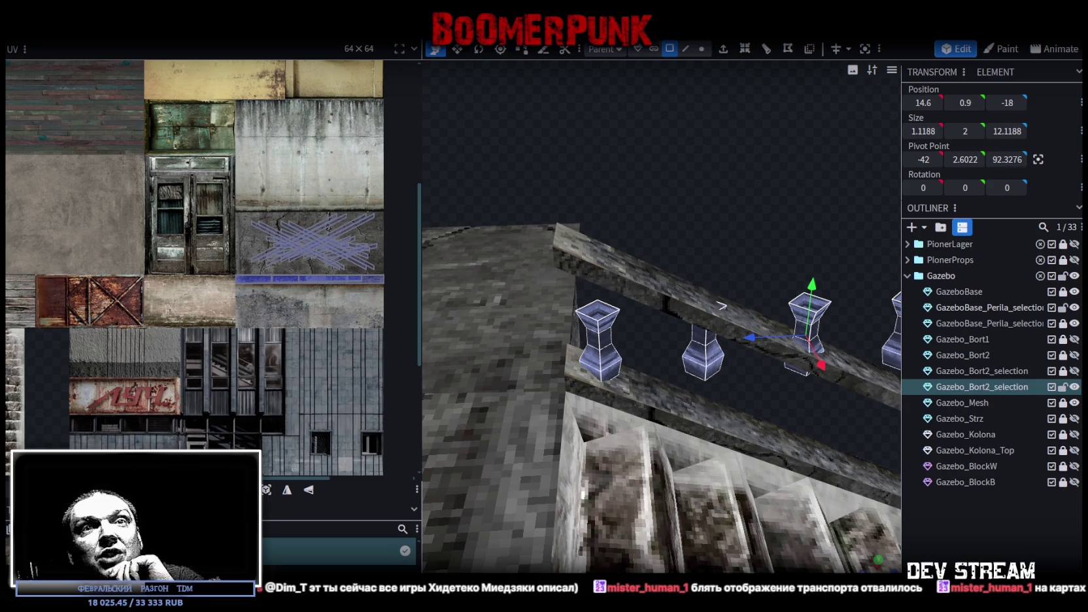
{"action": "mouse_move", "coordinate": [783, 338]}
{"action": "left_mouse_down"}
{"action": "mouse_move", "coordinate": [641, 242]}
{"action": "mouse_move", "coordinate": [639, 273]}
{"action": "left_mouse_up"}
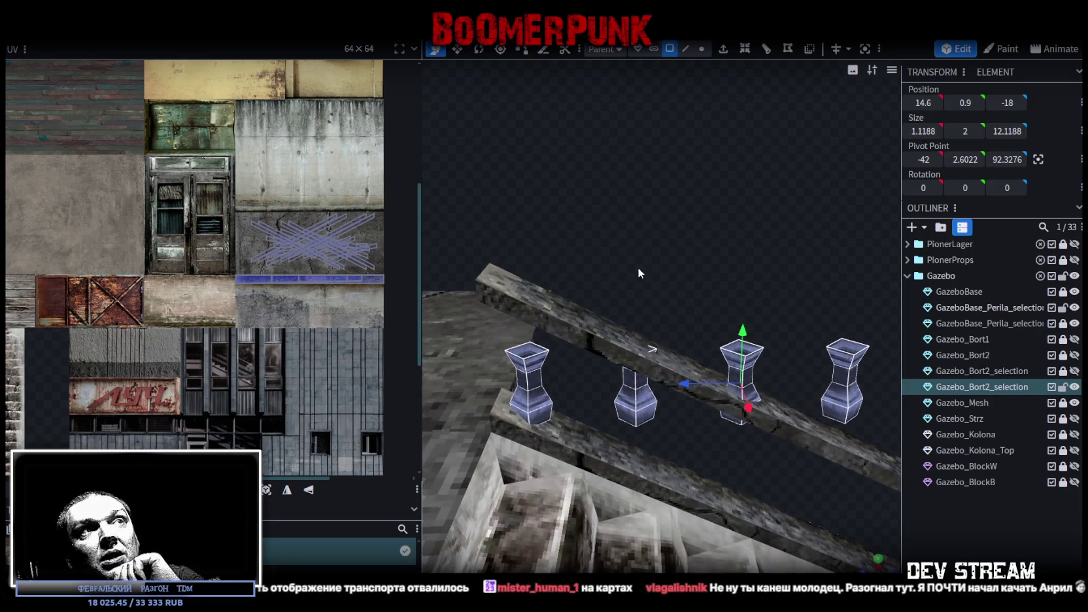
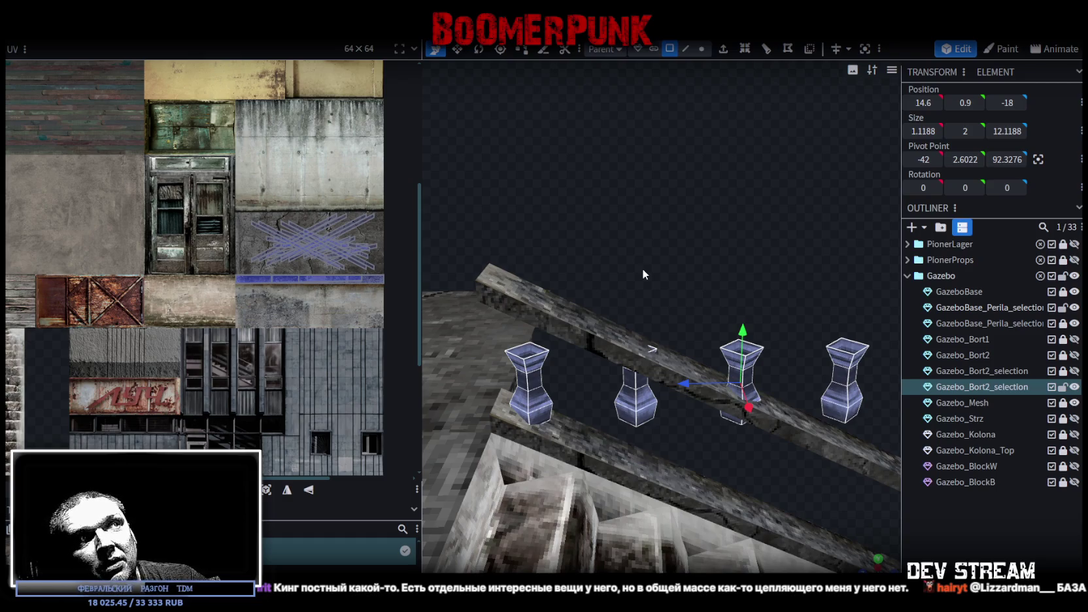
Raise the first baluster's top and middle vertex rings and lower its bottom ring
{"action": "left_click_drag", "start_coordinate": [634, 267], "coordinate": [588, 376]}
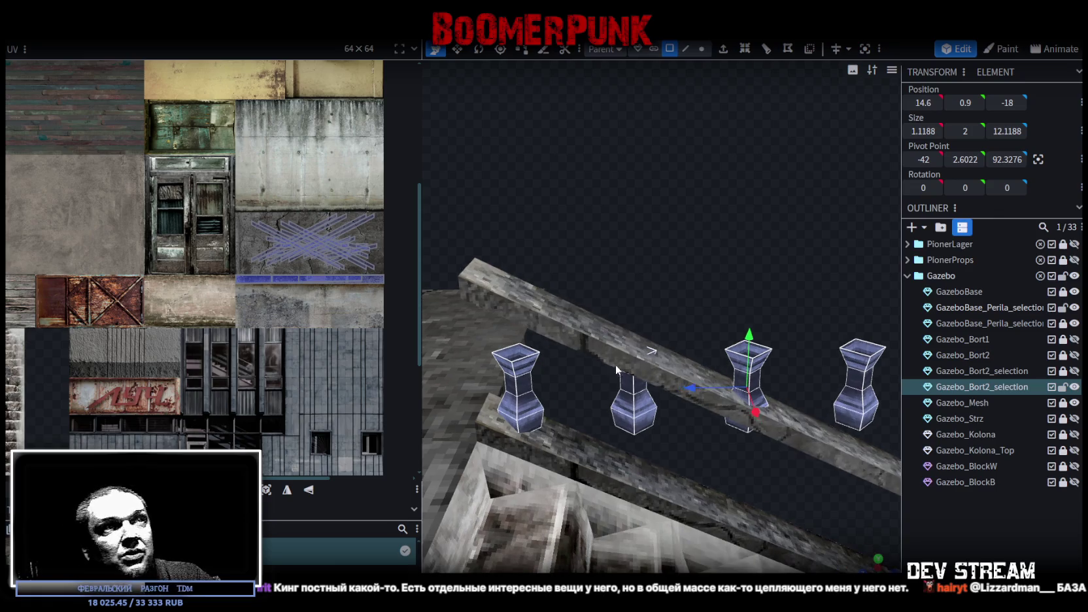
{"action": "left_click", "coordinate": [554, 347]}
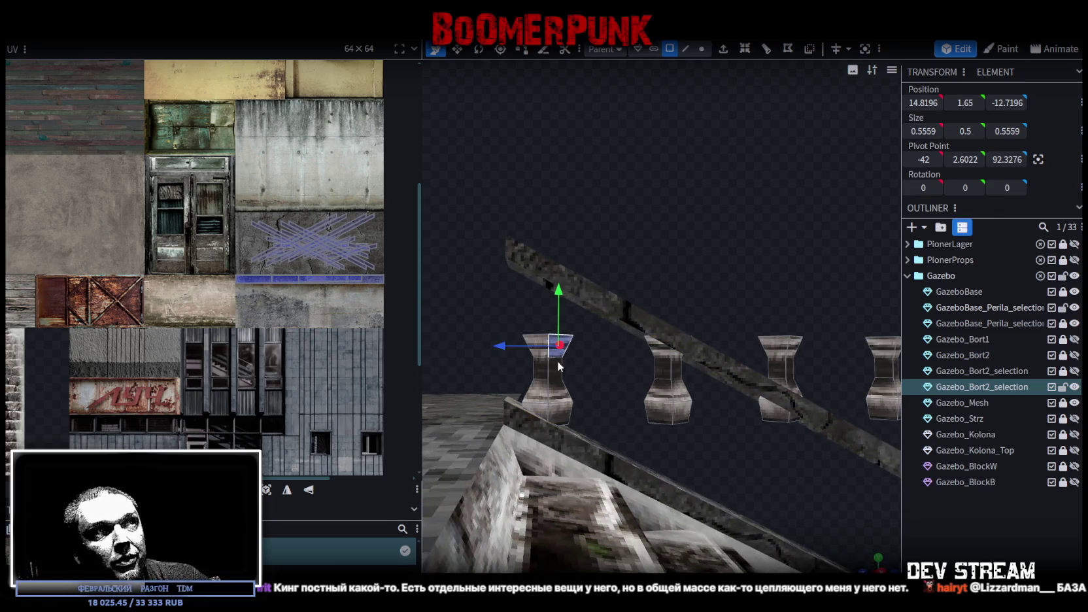
{"action": "mouse_move", "coordinate": [557, 361]}
{"action": "left_mouse_down"}
{"action": "mouse_move", "coordinate": [578, 373]}
{"action": "mouse_move", "coordinate": [608, 339]}
{"action": "mouse_move", "coordinate": [599, 354]}
{"action": "left_mouse_up"}
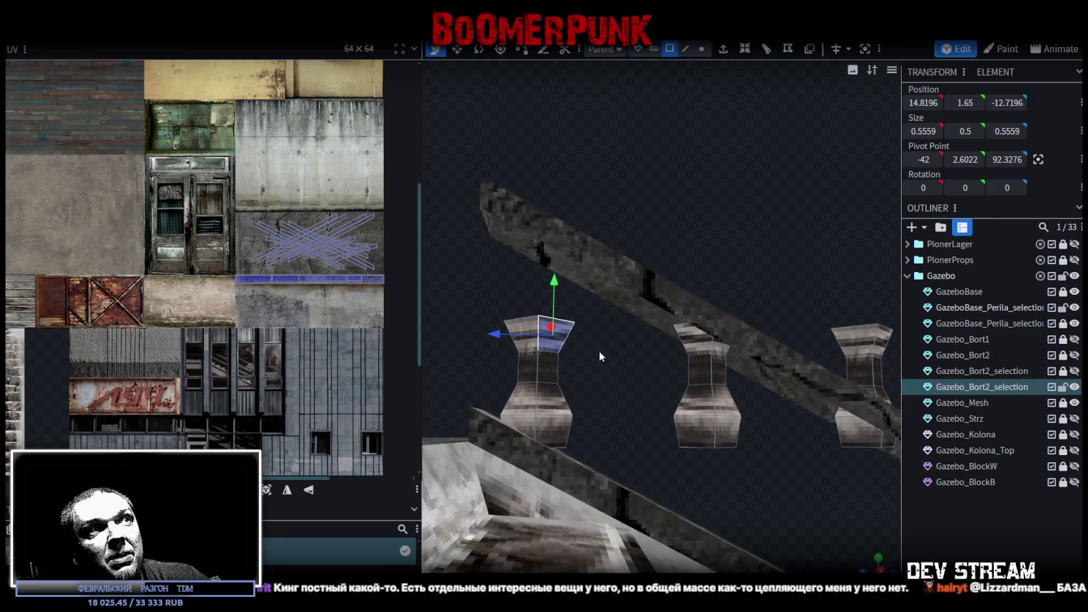
{"action": "left_click", "coordinate": [702, 50]}
{"action": "left_click_drag", "start_coordinate": [445, 287], "coordinate": [589, 369]}
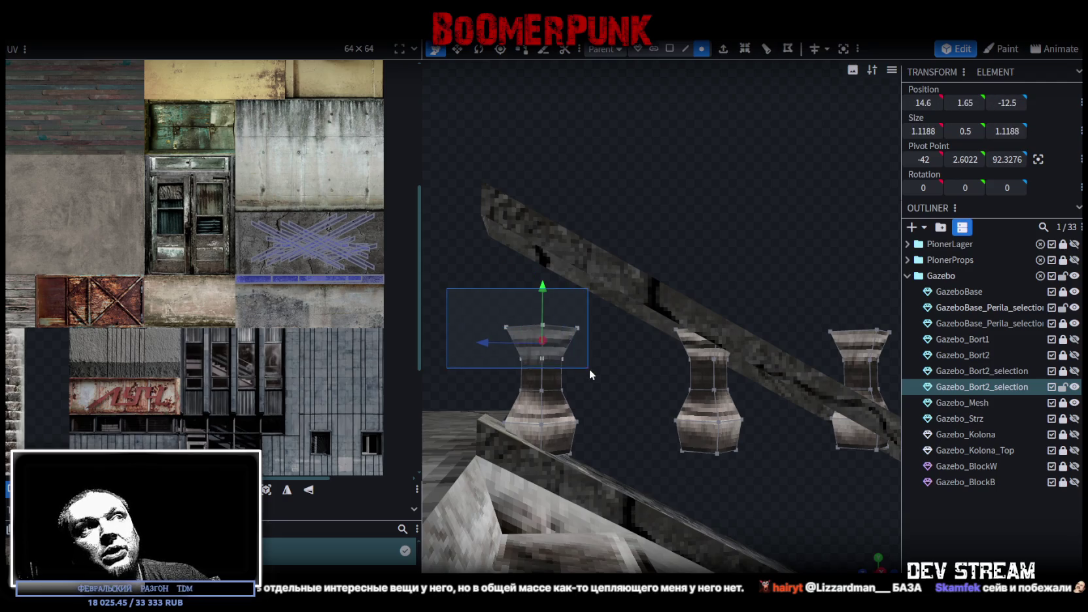
{"action": "left_click_drag", "start_coordinate": [544, 284], "coordinate": [541, 268]}
{"action": "left_click_drag", "start_coordinate": [497, 374], "coordinate": [583, 396]}
{"action": "left_click_drag", "start_coordinate": [541, 344], "coordinate": [542, 321]}
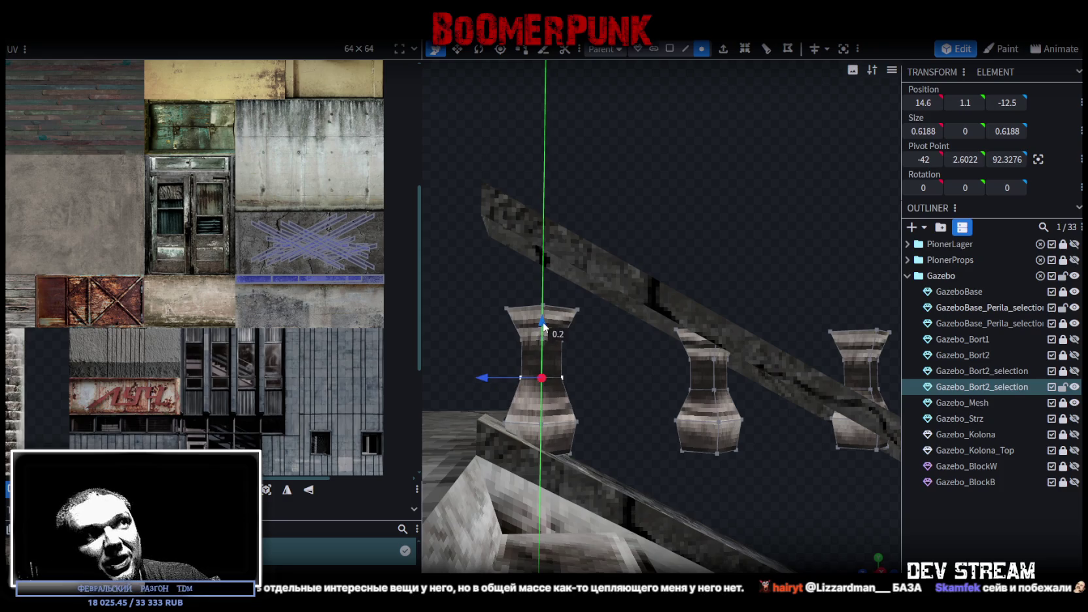
{"action": "right_click_drag", "start_coordinate": [603, 389], "coordinate": [625, 359]}
{"action": "left_click_drag", "start_coordinate": [628, 359], "coordinate": [507, 399]}
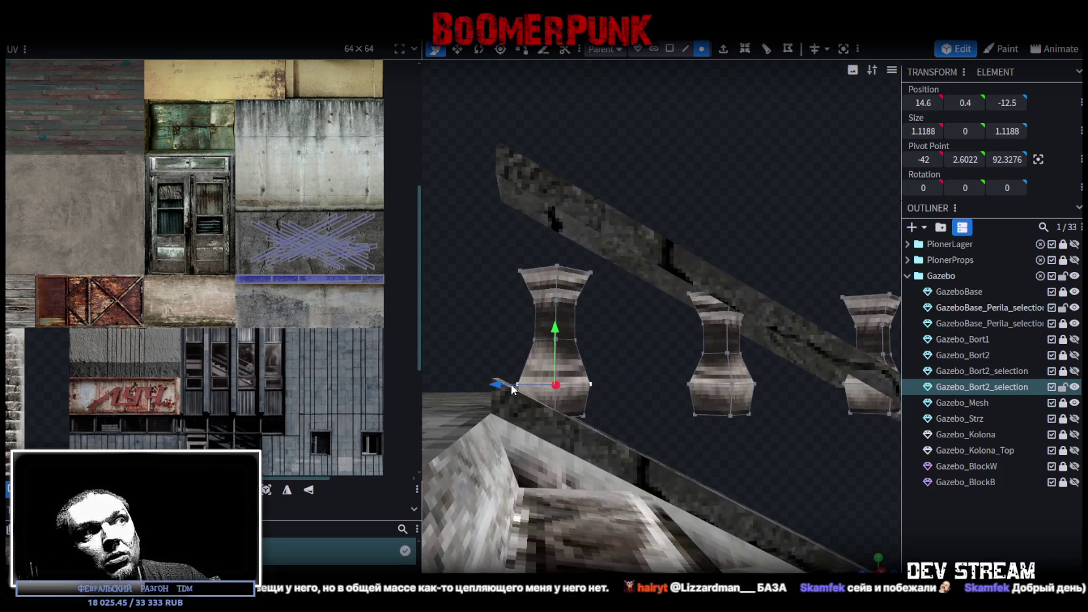
{"action": "left_click_drag", "start_coordinate": [555, 332], "coordinate": [608, 358]}
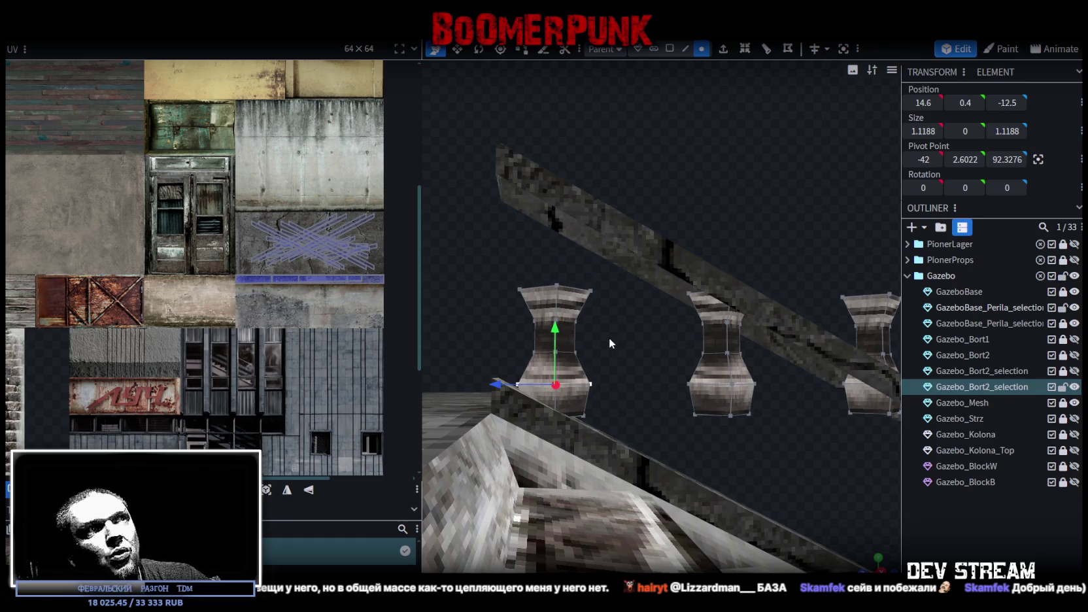
Lock the GazeboBase_Perila_selection part against edits
{"action": "scroll", "coordinate": [608, 358], "scroll_direction": "down", "scroll_amount": 2}
{"action": "left_click_drag", "start_coordinate": [636, 366], "coordinate": [603, 378]}
{"action": "scroll", "coordinate": [603, 378], "scroll_direction": "down", "scroll_amount": 2}
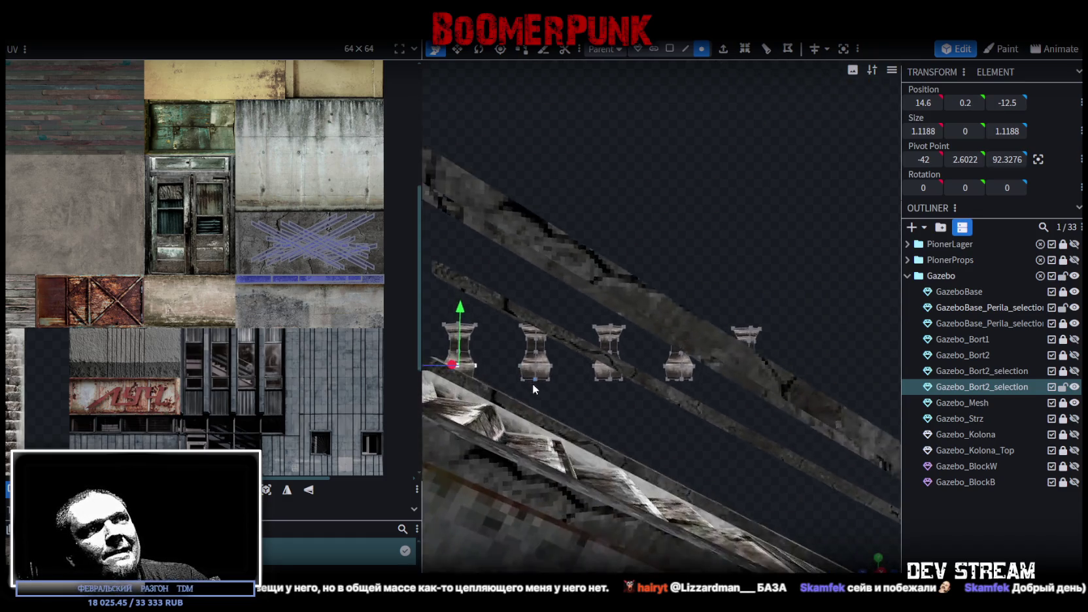
{"action": "mouse_move", "coordinate": [532, 384]}
{"action": "left_mouse_down"}
{"action": "mouse_move", "coordinate": [693, 266]}
{"action": "mouse_move", "coordinate": [675, 300]}
{"action": "mouse_move", "coordinate": [683, 293]}
{"action": "left_mouse_up"}
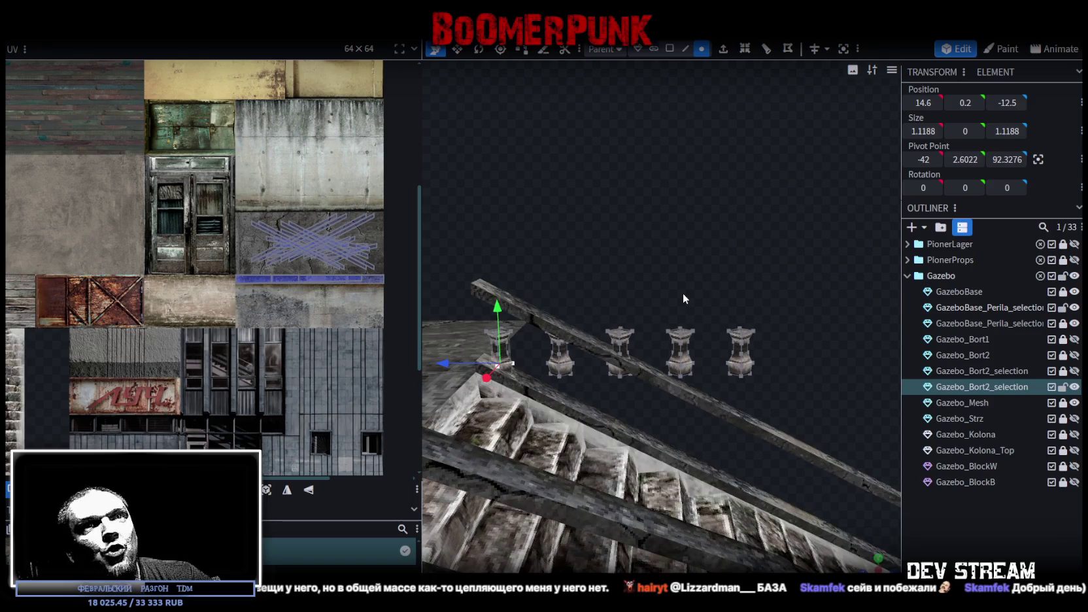
{"action": "left_click", "coordinate": [1062, 308]}
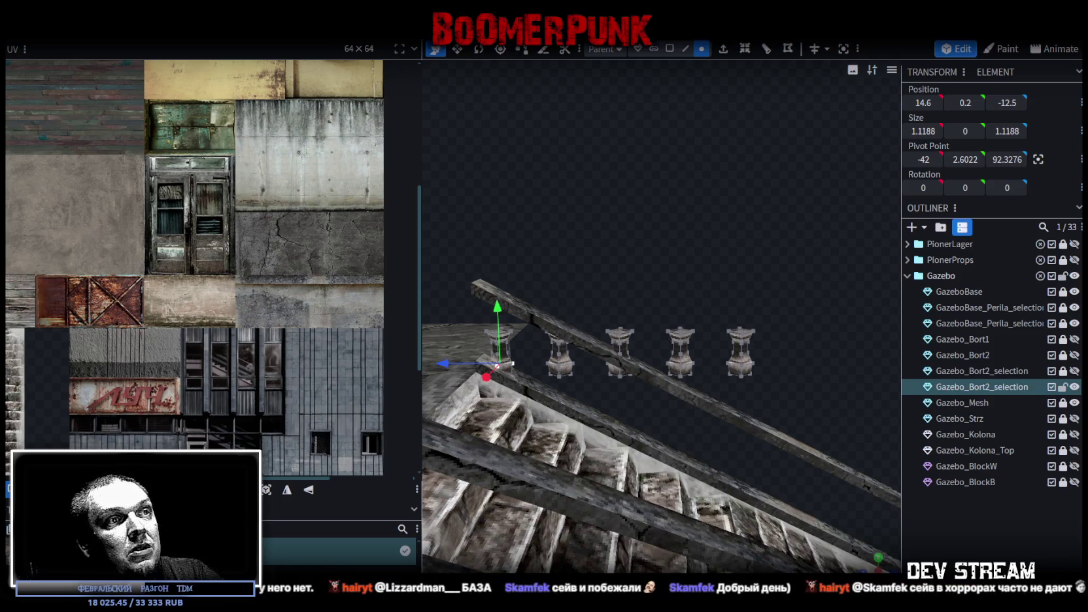
Switch to the browser's Kinopoisk page for The Beastmaster (1982) and scroll down
{"action": "key", "text": "alt+Tab"}
{"action": "scroll", "coordinate": [328, 357], "scroll_direction": "down", "scroll_amount": 3}
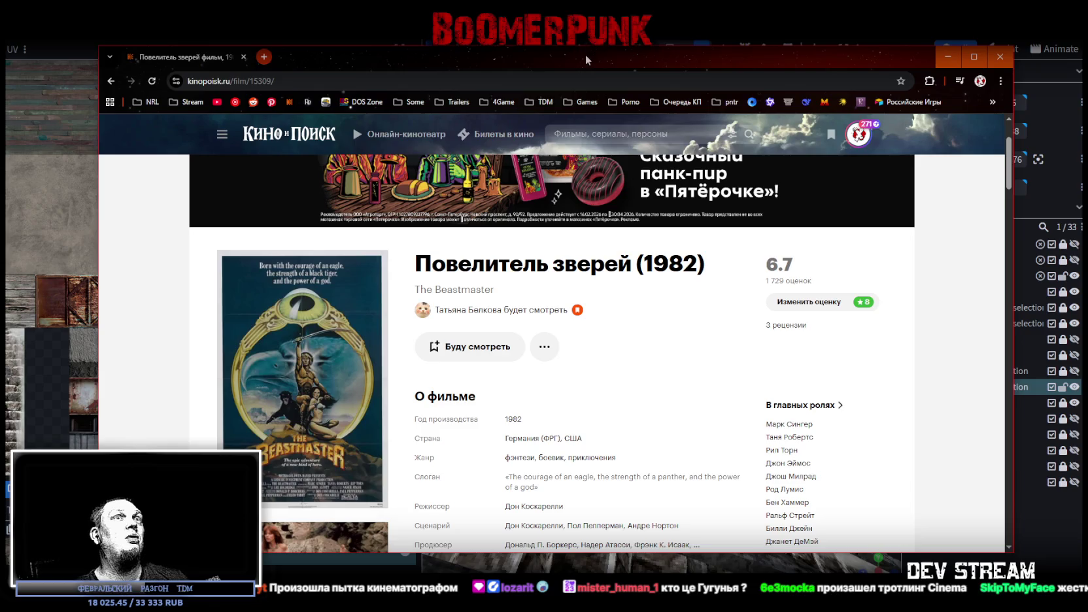
Leave the Kinopoisk page and bring the Blockbench Gazebo model back to the front
{"action": "key", "text": "alt+Tab"}
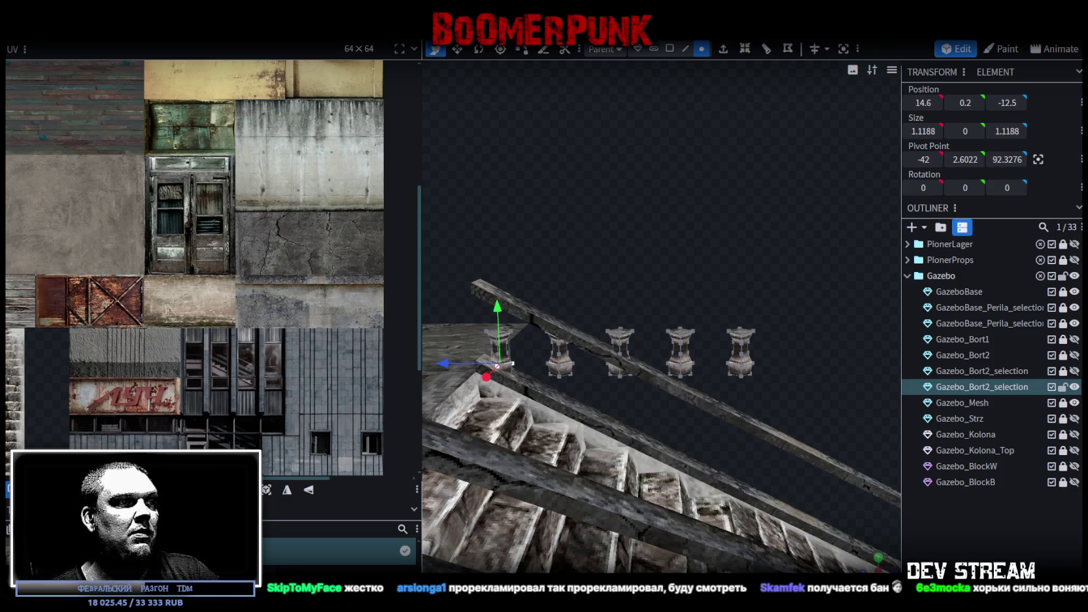
Bring up the browser window playing the YouTube ferret video
{"action": "key", "text": "alt+Tab"}
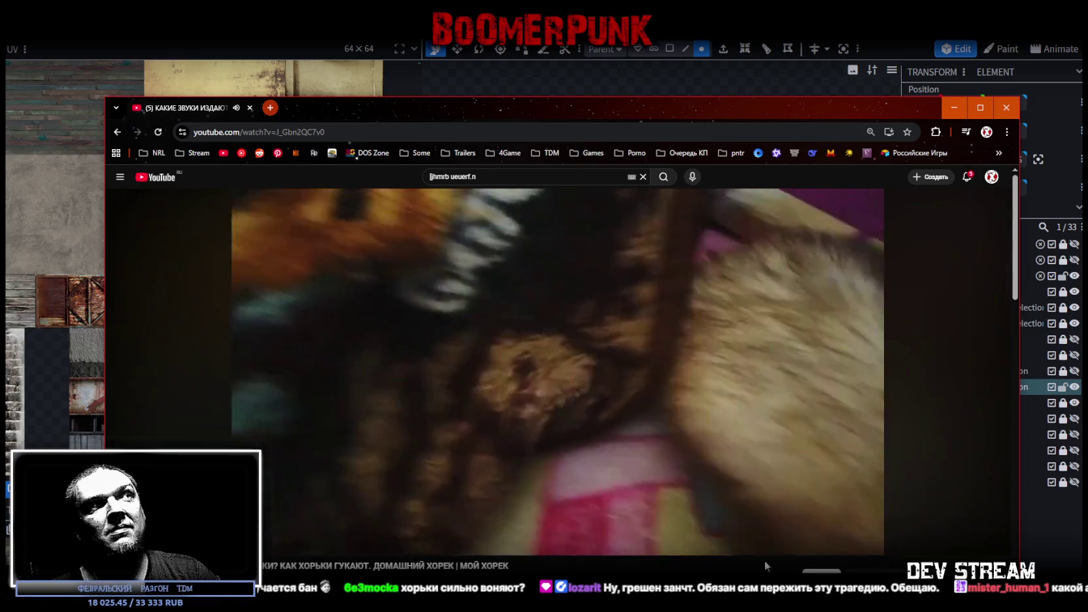
Leave the YouTube ferret video and return to the Blockbench Gazebo staircase
{"action": "key", "text": "alt+Tab"}
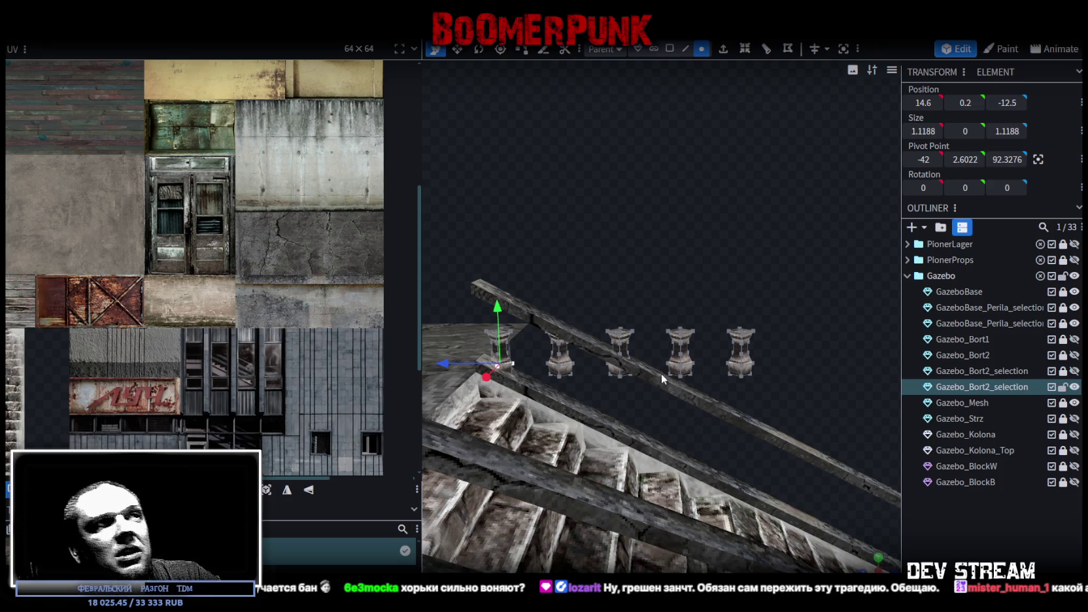
Delete the four copied balusters in face mode and select the one remaining post
{"action": "mouse_move", "coordinate": [639, 329]}
{"action": "left_mouse_down"}
{"action": "mouse_move", "coordinate": [621, 264]}
{"action": "mouse_move", "coordinate": [527, 244]}
{"action": "mouse_move", "coordinate": [654, 263]}
{"action": "mouse_move", "coordinate": [631, 262]}
{"action": "mouse_move", "coordinate": [649, 383]}
{"action": "mouse_move", "coordinate": [687, 418]}
{"action": "mouse_move", "coordinate": [643, 416]}
{"action": "mouse_move", "coordinate": [676, 408]}
{"action": "left_mouse_up"}
{"action": "scroll", "coordinate": [643, 410], "scroll_direction": "down", "scroll_amount": 3}
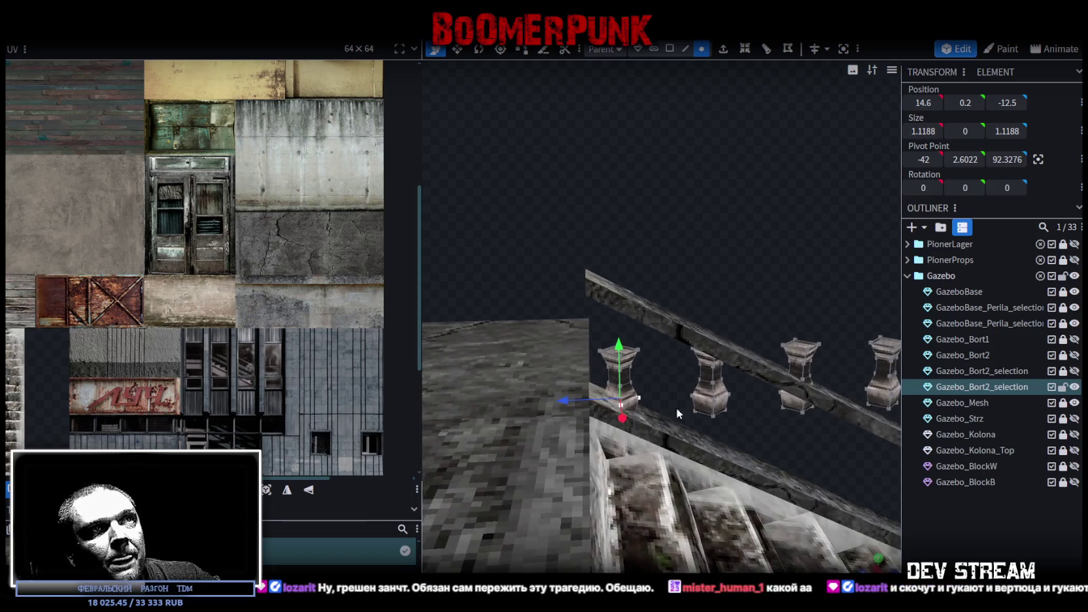
{"action": "left_click_drag", "start_coordinate": [770, 323], "coordinate": [745, 248]}
{"action": "left_click", "coordinate": [670, 48]}
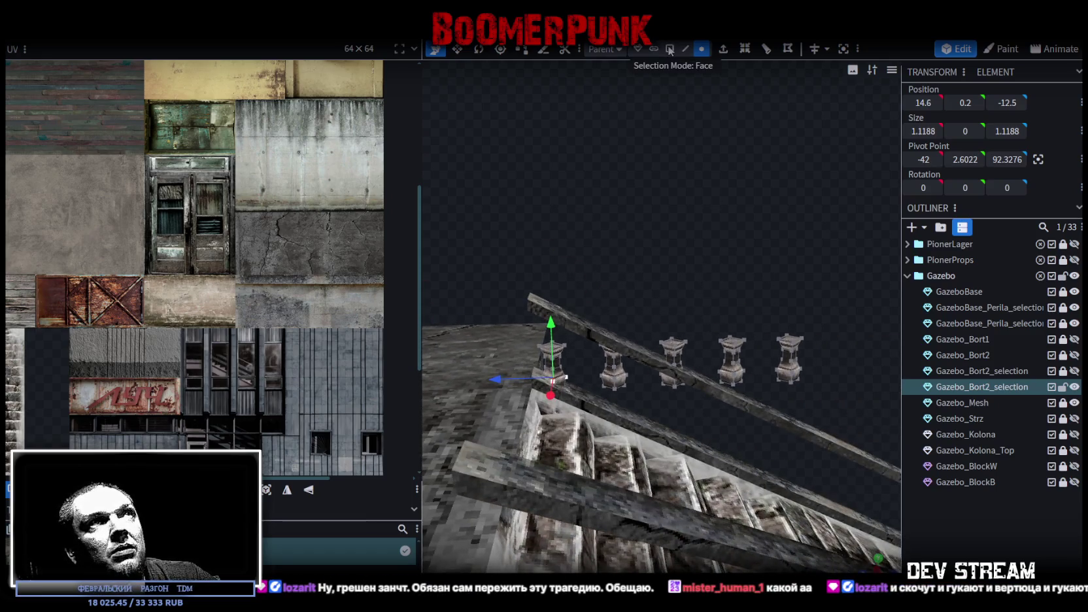
{"action": "mouse_move", "coordinate": [861, 285]}
{"action": "left_mouse_down"}
{"action": "mouse_move", "coordinate": [693, 366]}
{"action": "mouse_move", "coordinate": [924, 257]}
{"action": "mouse_move", "coordinate": [835, 298]}
{"action": "mouse_move", "coordinate": [751, 421]}
{"action": "mouse_move", "coordinate": [580, 417]}
{"action": "left_mouse_up"}
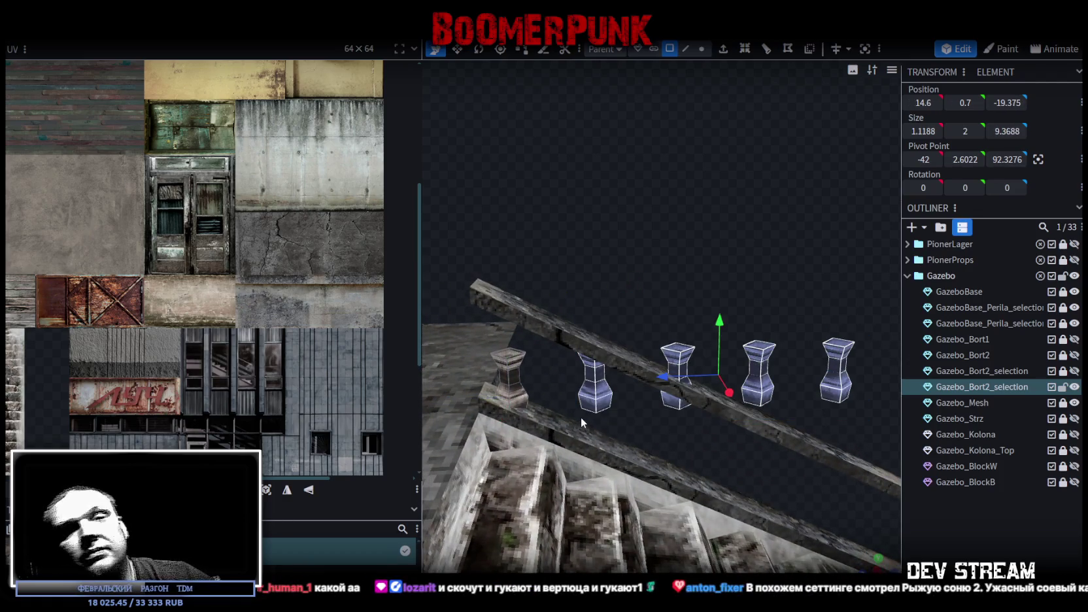
{"action": "key", "text": "Delete"}
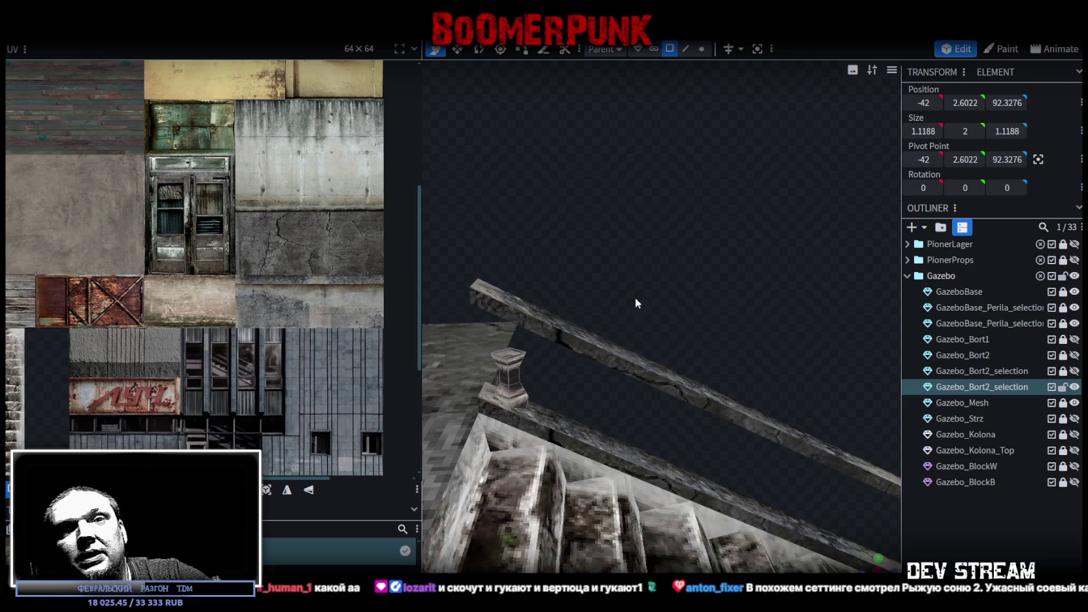
{"action": "mouse_move", "coordinate": [720, 311]}
{"action": "left_mouse_down"}
{"action": "mouse_move", "coordinate": [778, 351]}
{"action": "mouse_move", "coordinate": [722, 501]}
{"action": "left_mouse_up"}
{"action": "mouse_move", "coordinate": [710, 542]}
{"action": "left_mouse_down"}
{"action": "mouse_move", "coordinate": [720, 410]}
{"action": "mouse_move", "coordinate": [737, 410]}
{"action": "mouse_move", "coordinate": [563, 359]}
{"action": "left_mouse_up"}
{"action": "left_click", "coordinate": [563, 353]}
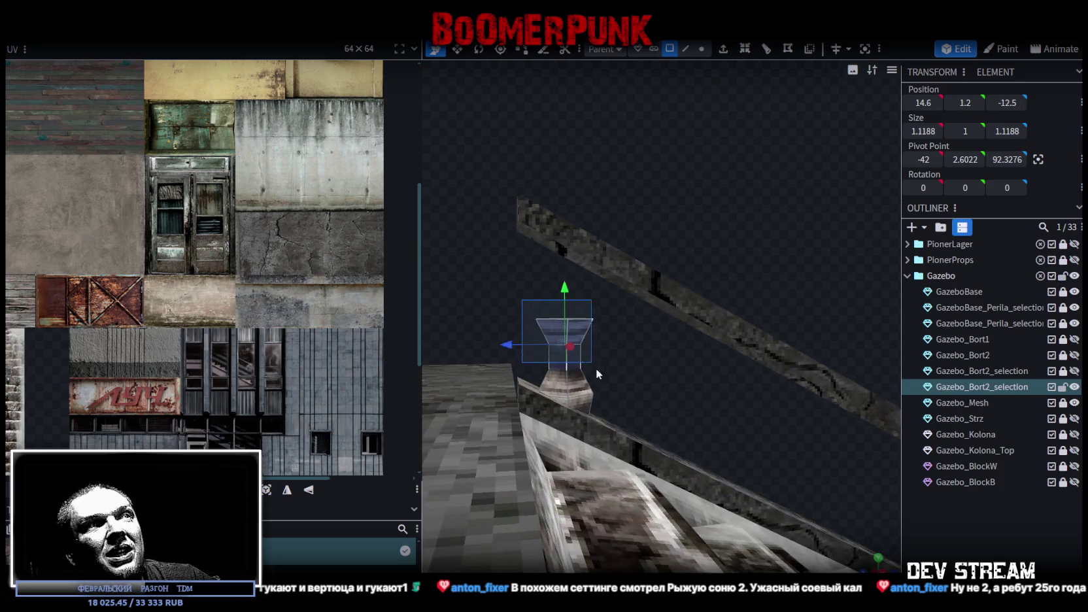
Raise the remaining baluster to height 1.1
{"action": "mouse_move", "coordinate": [564, 327]}
{"action": "left_mouse_down"}
{"action": "mouse_move", "coordinate": [565, 308]}
{"action": "mouse_move", "coordinate": [629, 397]}
{"action": "mouse_move", "coordinate": [705, 282]}
{"action": "left_mouse_up"}
{"action": "scroll", "coordinate": [628, 396], "scroll_direction": "up", "scroll_amount": 2}
{"action": "scroll", "coordinate": [631, 402], "scroll_direction": "up", "scroll_amount": 2}
{"action": "right_click", "coordinate": [637, 412]}
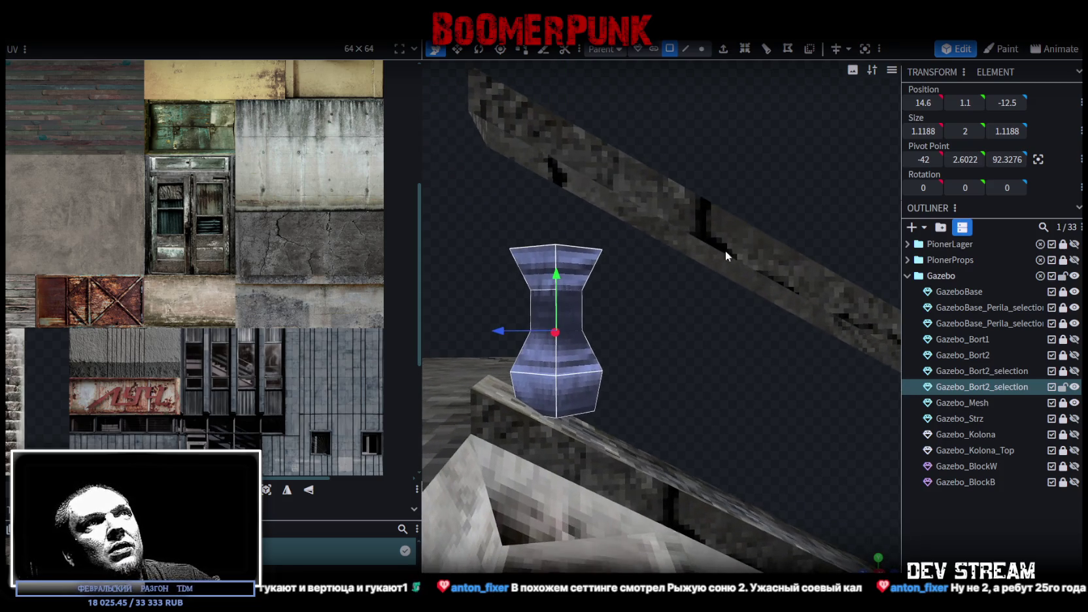
Move the baluster's middle column of vertices to height 1.25
{"action": "left_click", "coordinate": [701, 49]}
{"action": "left_click_drag", "start_coordinate": [640, 268], "coordinate": [610, 252]}
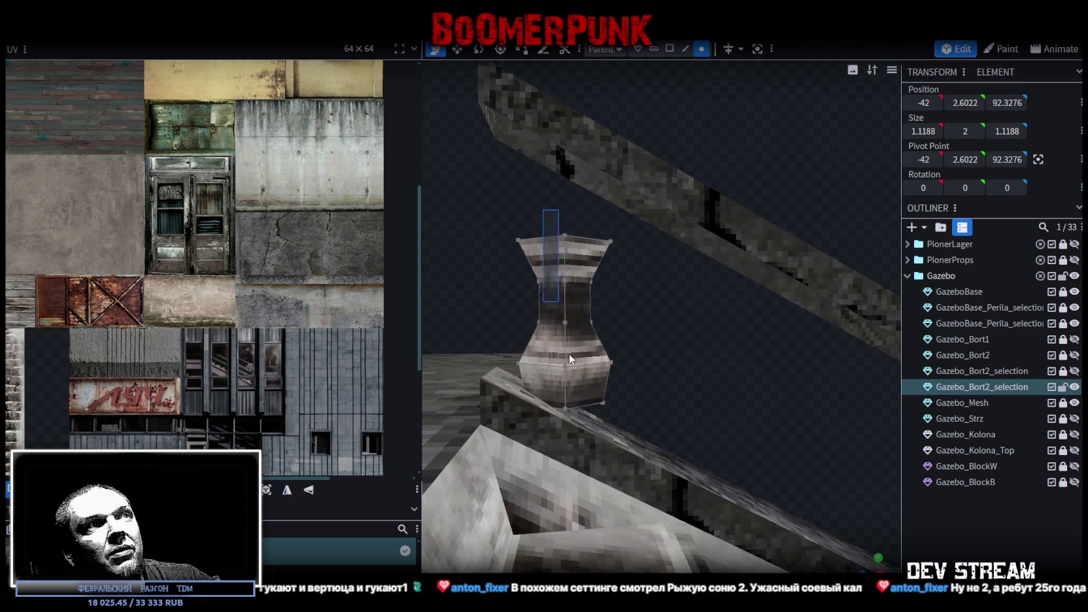
{"action": "left_click_drag", "start_coordinate": [542, 209], "coordinate": [581, 451]}
{"action": "left_click_drag", "start_coordinate": [564, 264], "coordinate": [564, 275]}
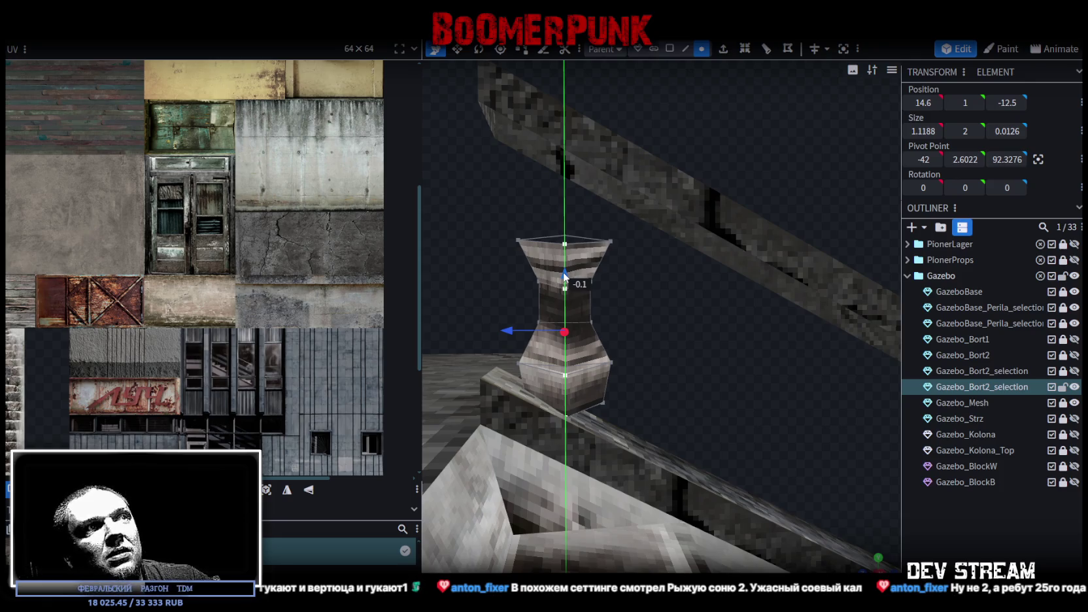
{"action": "left_click_drag", "start_coordinate": [708, 329], "coordinate": [710, 323]}
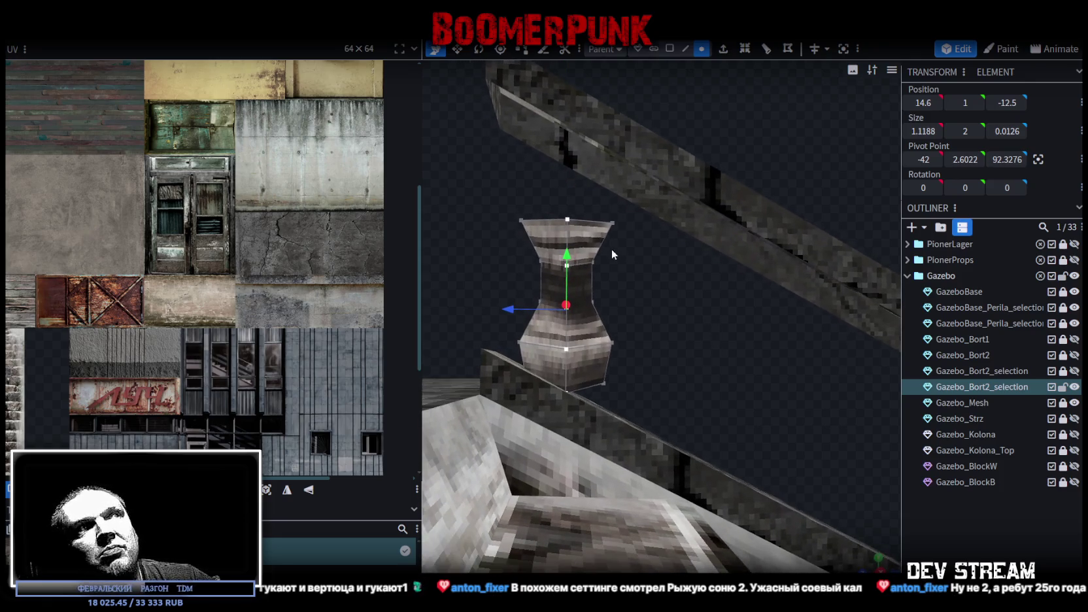
{"action": "mouse_move", "coordinate": [567, 246]}
{"action": "left_mouse_down"}
{"action": "mouse_move", "coordinate": [570, 236]}
{"action": "mouse_move", "coordinate": [567, 260]}
{"action": "left_mouse_up"}
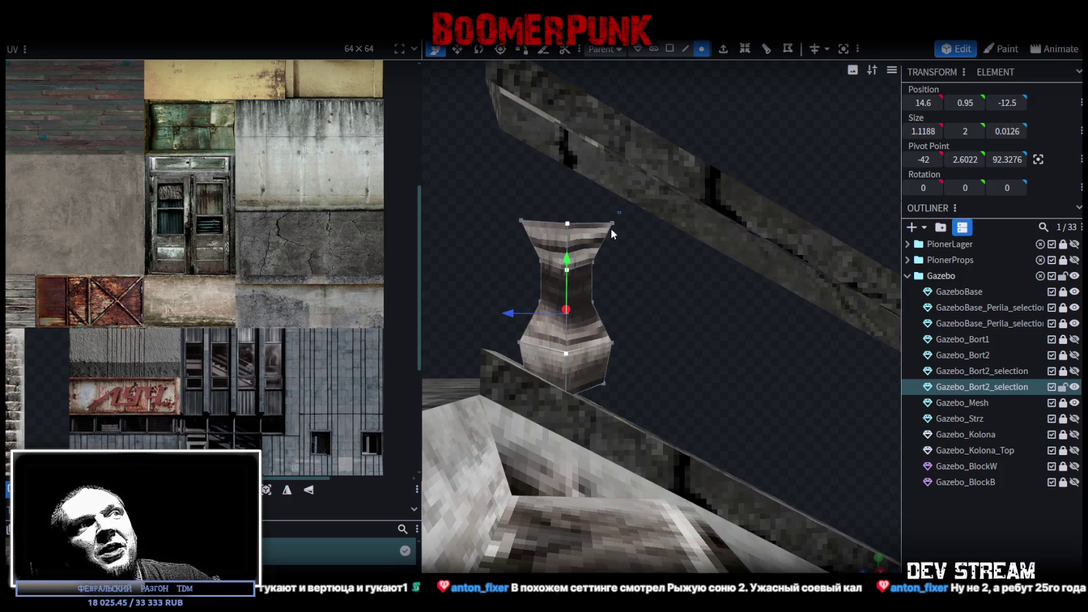
Lower another thin vertical face of the baluster to height 0.75
{"action": "left_click", "coordinate": [598, 353]}
{"action": "mouse_move", "coordinate": [595, 401]}
{"action": "left_mouse_down"}
{"action": "mouse_move", "coordinate": [703, 377]}
{"action": "mouse_move", "coordinate": [619, 264]}
{"action": "mouse_move", "coordinate": [591, 298]}
{"action": "left_mouse_up"}
{"action": "mouse_move", "coordinate": [697, 312]}
{"action": "left_mouse_down"}
{"action": "mouse_move", "coordinate": [703, 323]}
{"action": "mouse_move", "coordinate": [654, 318]}
{"action": "left_mouse_up"}
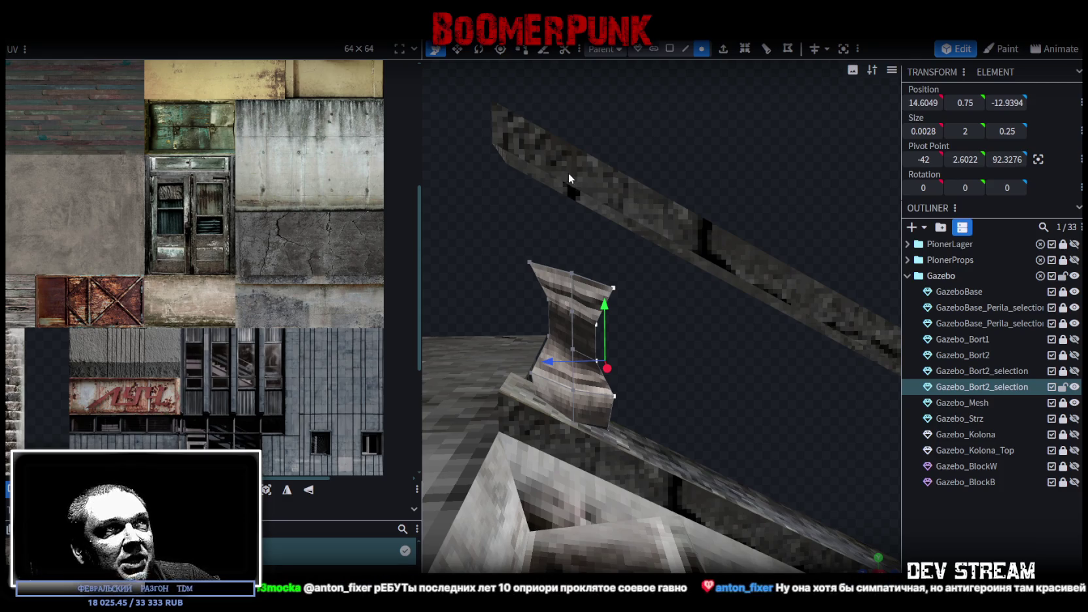
Lower the baluster's top-edge and right-edge vertices to flare its top
{"action": "mouse_move", "coordinate": [659, 352]}
{"action": "right_mouse_down"}
{"action": "mouse_move", "coordinate": [655, 343]}
{"action": "mouse_move", "coordinate": [668, 357]}
{"action": "mouse_move", "coordinate": [665, 344]}
{"action": "right_mouse_up"}
{"action": "right_click_drag", "start_coordinate": [640, 279], "coordinate": [637, 282]}
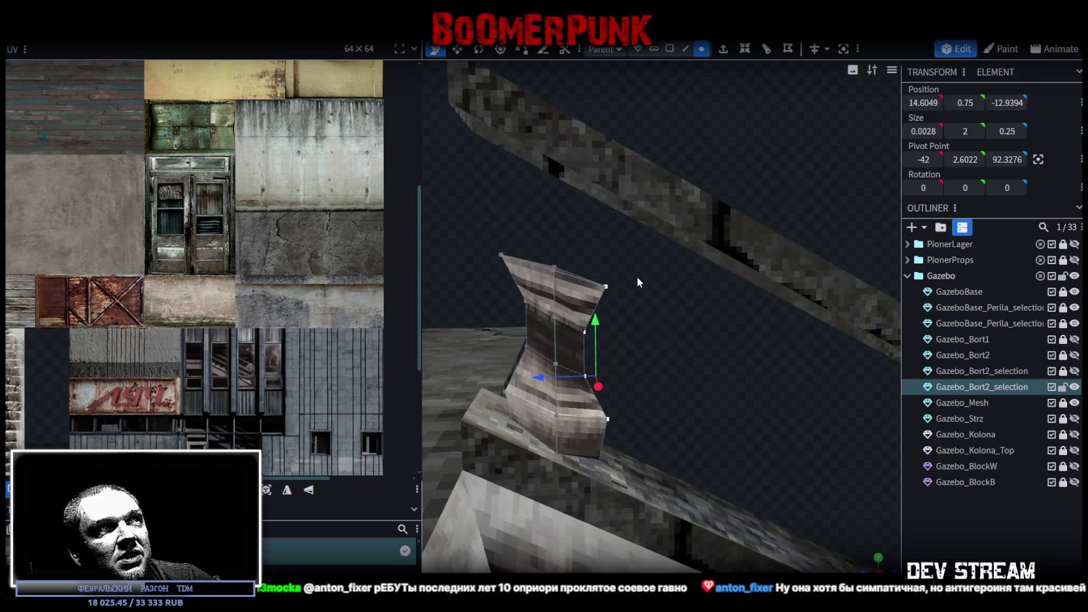
{"action": "left_click", "coordinate": [570, 276]}
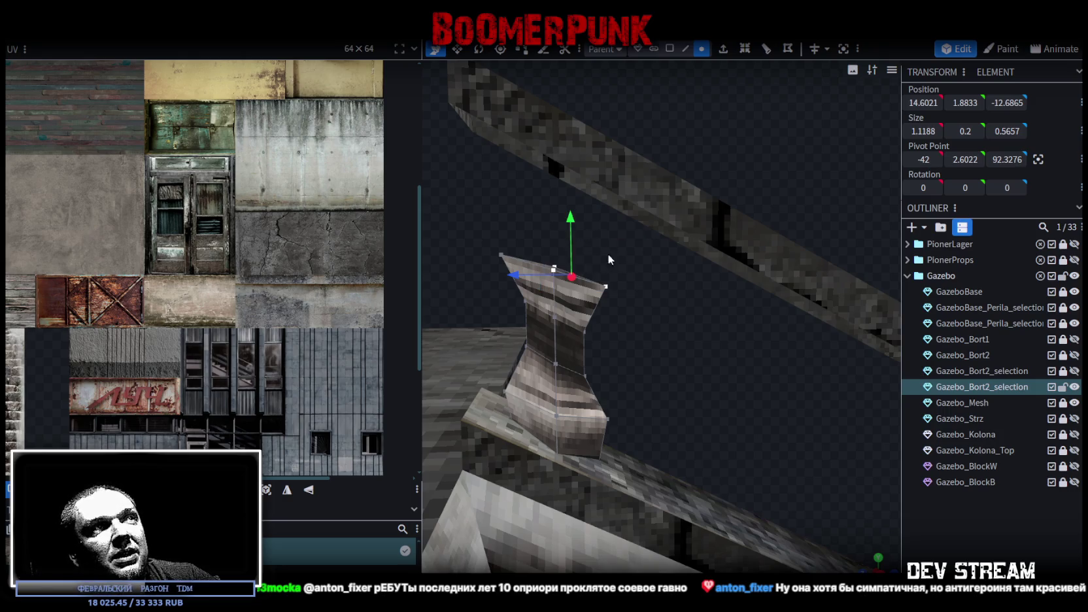
{"action": "left_click_drag", "start_coordinate": [608, 253], "coordinate": [609, 265]}
{"action": "left_click", "coordinate": [606, 279]}
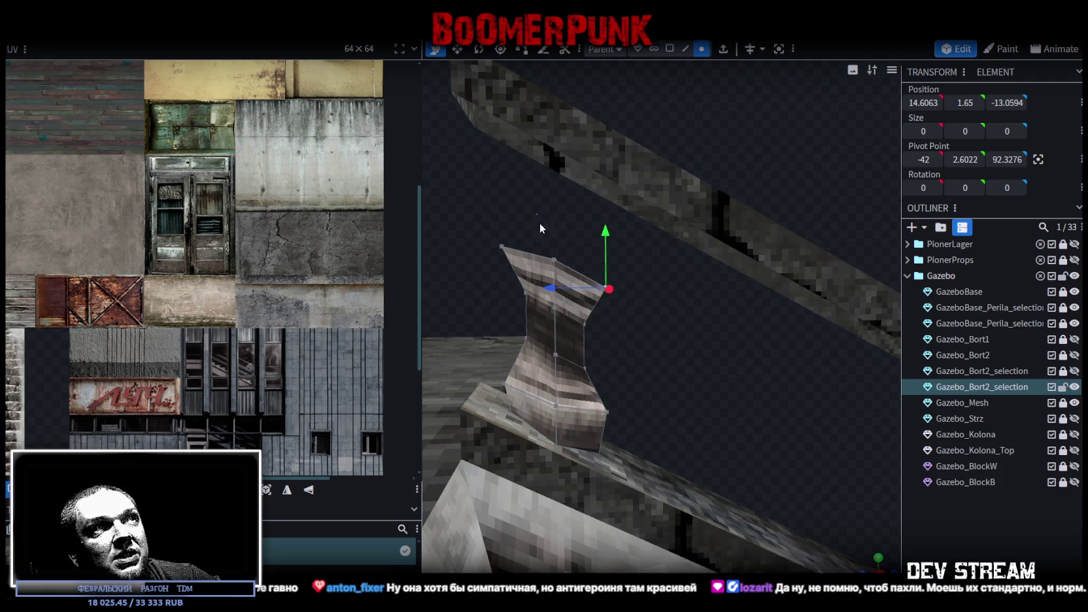
{"action": "left_click", "coordinate": [501, 246], "text": "shift"}
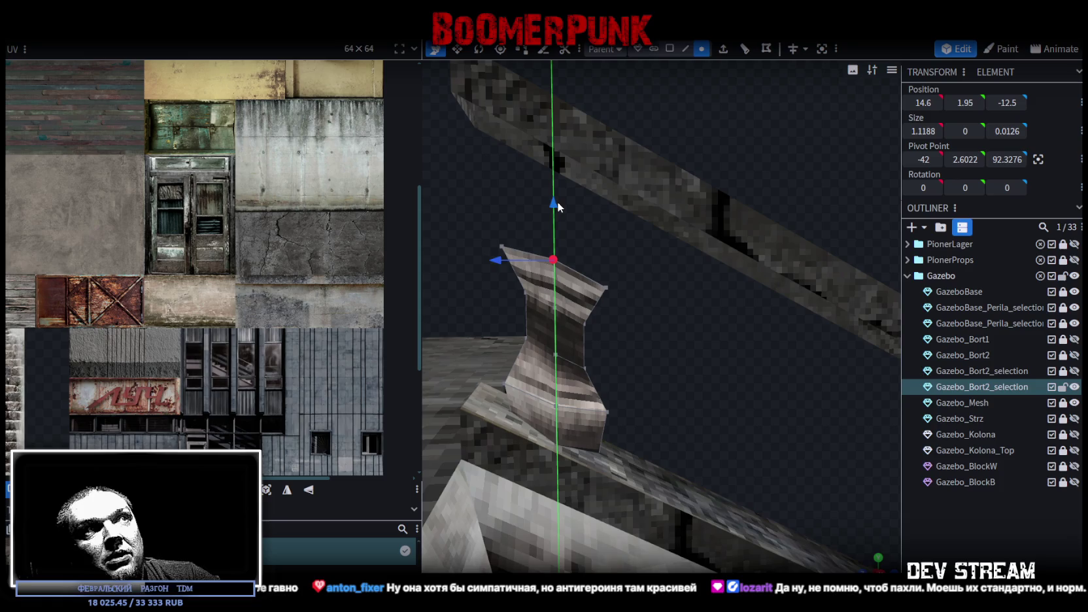
{"action": "mouse_move", "coordinate": [625, 267]}
{"action": "left_mouse_down"}
{"action": "mouse_move", "coordinate": [642, 322]}
{"action": "mouse_move", "coordinate": [480, 311]}
{"action": "mouse_move", "coordinate": [466, 285]}
{"action": "mouse_move", "coordinate": [626, 302]}
{"action": "mouse_move", "coordinate": [646, 325]}
{"action": "mouse_move", "coordinate": [582, 325]}
{"action": "left_mouse_up"}
{"action": "left_click", "coordinate": [580, 288]}
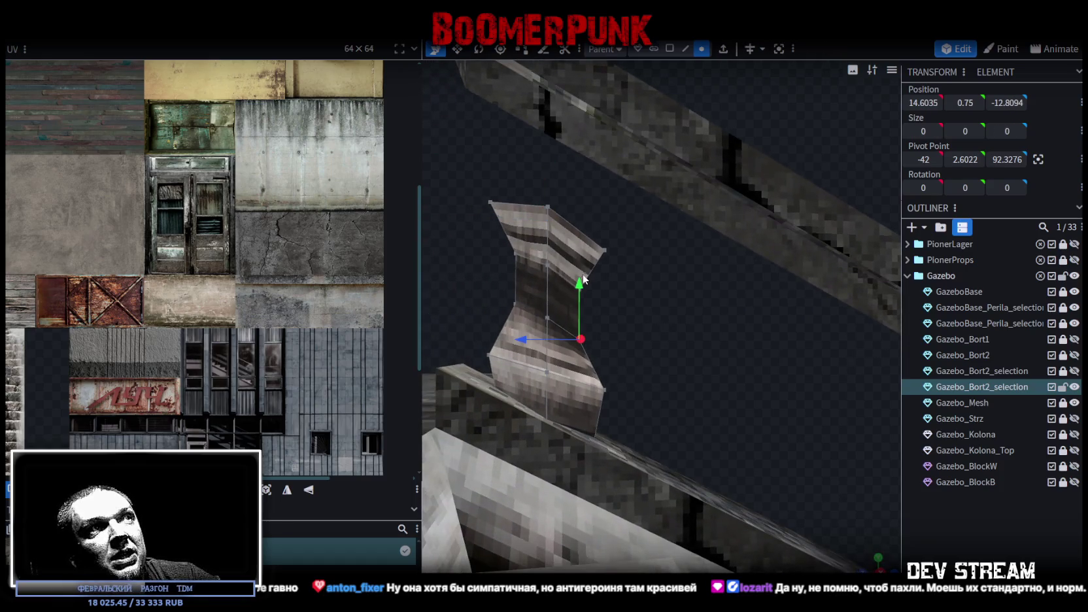
{"action": "left_click", "coordinate": [579, 315]}
{"action": "left_click", "coordinate": [580, 265], "text": "shift"}
{"action": "left_click_drag", "start_coordinate": [579, 246], "coordinate": [579, 258]}
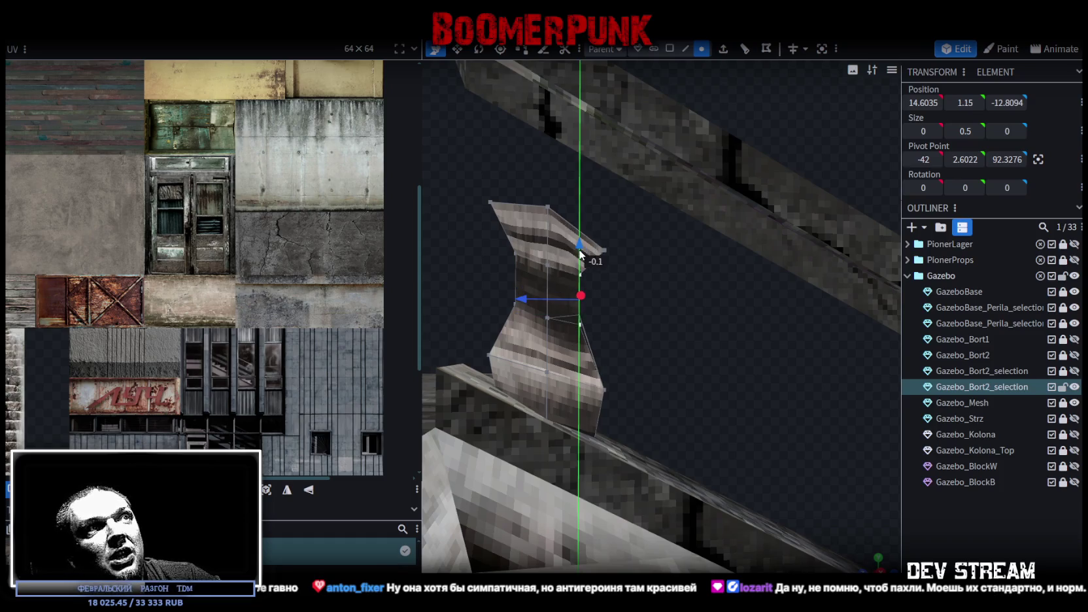
{"action": "mouse_move", "coordinate": [654, 307]}
{"action": "left_mouse_down"}
{"action": "mouse_move", "coordinate": [686, 325]}
{"action": "mouse_move", "coordinate": [687, 307]}
{"action": "left_mouse_up"}
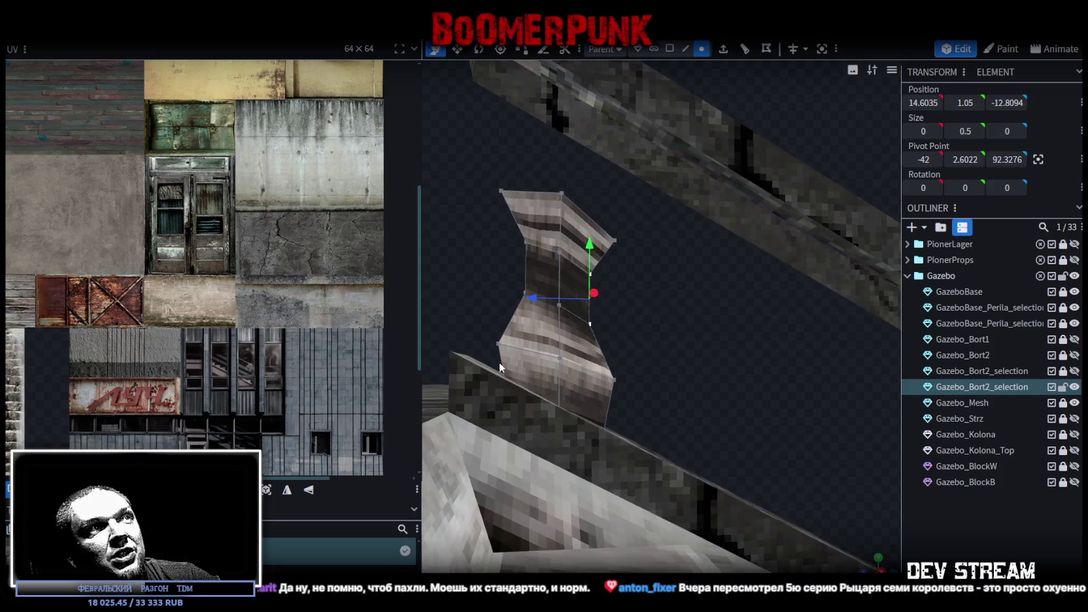
Adjust the baluster's left-edge vertices vertically to match
{"action": "left_click_drag", "start_coordinate": [472, 334], "coordinate": [517, 433]}
{"action": "left_click_drag", "start_coordinate": [504, 304], "coordinate": [503, 299]}
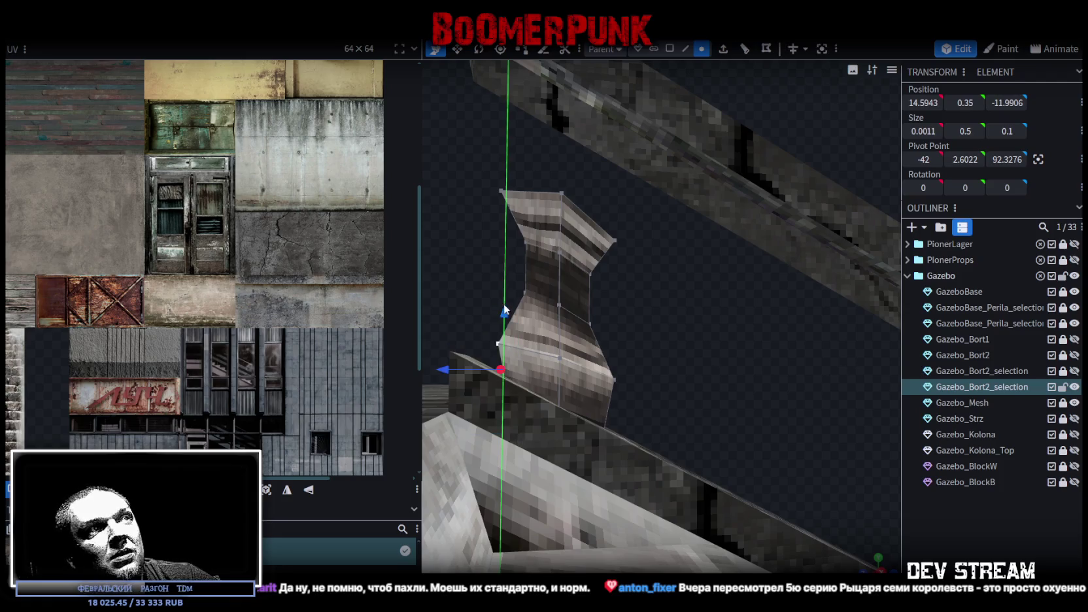
{"action": "scroll", "coordinate": [650, 330], "scroll_direction": "down", "scroll_amount": 3}
{"action": "scroll", "coordinate": [649, 336], "scroll_direction": "down", "scroll_amount": 3}
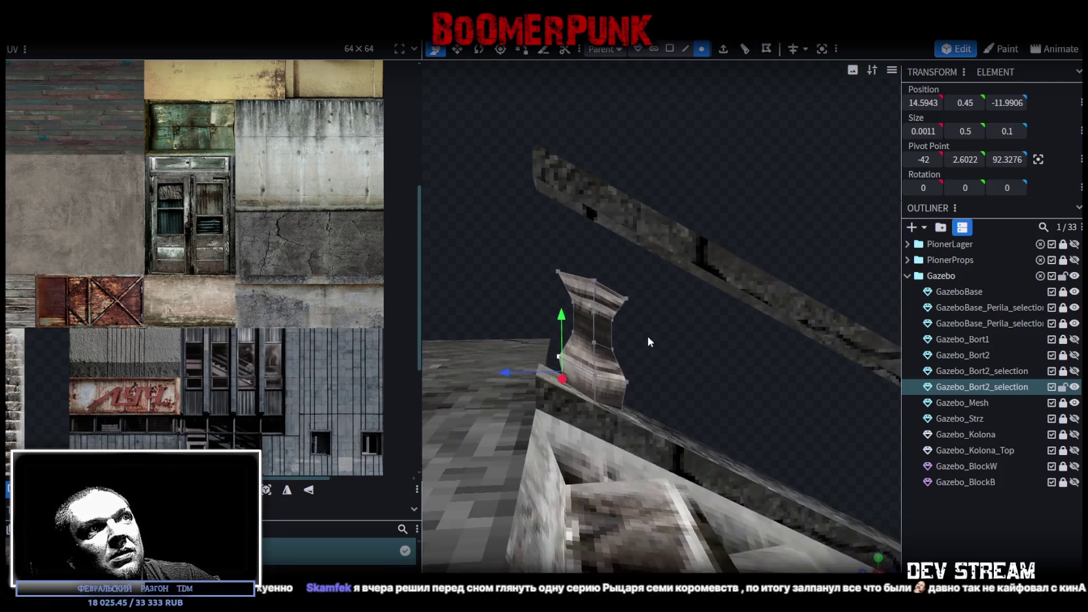
{"action": "scroll", "coordinate": [648, 336], "scroll_direction": "down", "scroll_amount": 2}
{"action": "mouse_move", "coordinate": [548, 337]}
{"action": "left_mouse_down"}
{"action": "mouse_move", "coordinate": [529, 315]}
{"action": "mouse_move", "coordinate": [653, 334]}
{"action": "mouse_move", "coordinate": [640, 338]}
{"action": "left_mouse_up"}
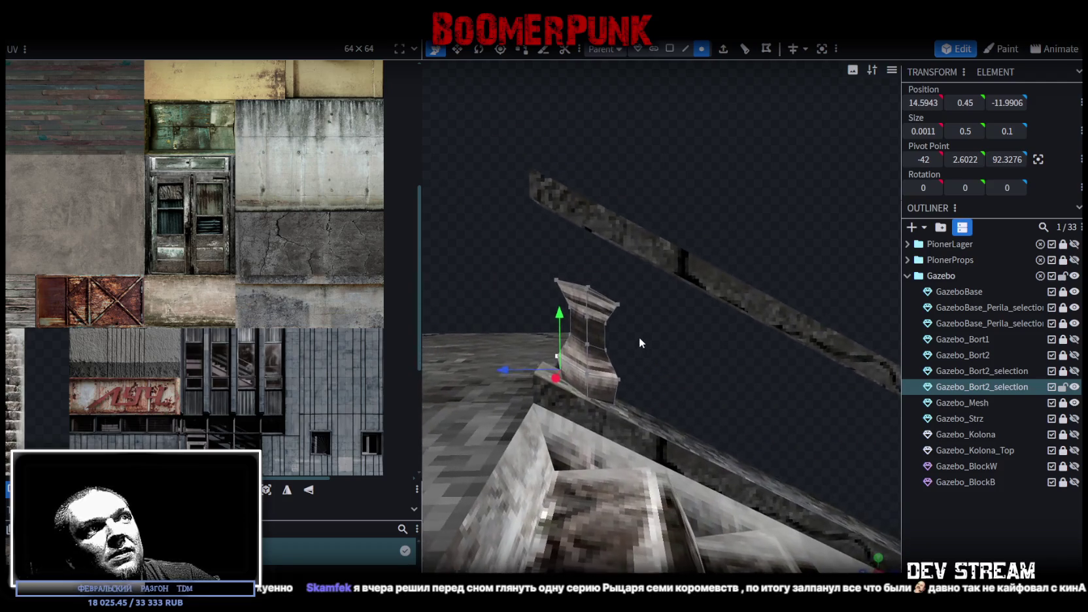
Select the whole baluster mesh and nudge it along X to 14.65
{"action": "left_click", "coordinate": [670, 49]}
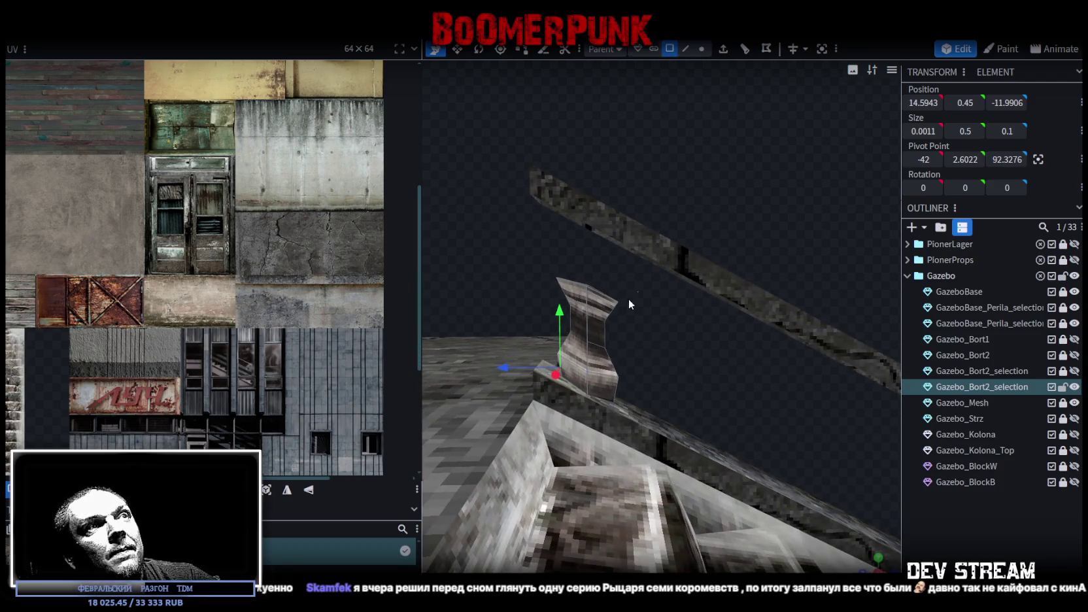
{"action": "left_click", "coordinate": [588, 330]}
{"action": "mouse_move", "coordinate": [666, 374]}
{"action": "left_mouse_down"}
{"action": "mouse_move", "coordinate": [425, 387]}
{"action": "mouse_move", "coordinate": [561, 379]}
{"action": "mouse_move", "coordinate": [650, 406]}
{"action": "mouse_move", "coordinate": [615, 418]}
{"action": "mouse_move", "coordinate": [684, 361]}
{"action": "mouse_move", "coordinate": [795, 401]}
{"action": "mouse_move", "coordinate": [790, 384]}
{"action": "mouse_move", "coordinate": [811, 391]}
{"action": "left_mouse_up"}
{"action": "left_click", "coordinate": [598, 404]}
{"action": "left_click", "coordinate": [621, 353]}
{"action": "mouse_move", "coordinate": [684, 349]}
{"action": "left_mouse_down"}
{"action": "mouse_move", "coordinate": [532, 330]}
{"action": "mouse_move", "coordinate": [491, 303]}
{"action": "left_mouse_up"}
Copy the baluster's 16 faces and paste a duplicate
{"action": "right_click", "coordinate": [570, 383]}
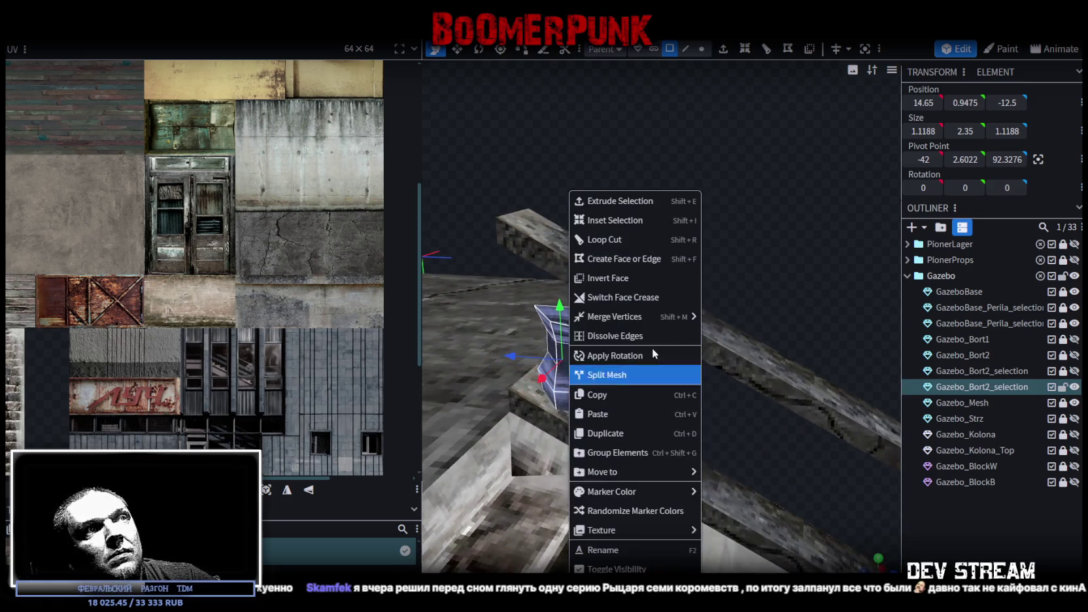
{"action": "left_click", "coordinate": [625, 396]}
{"action": "right_click", "coordinate": [565, 393]}
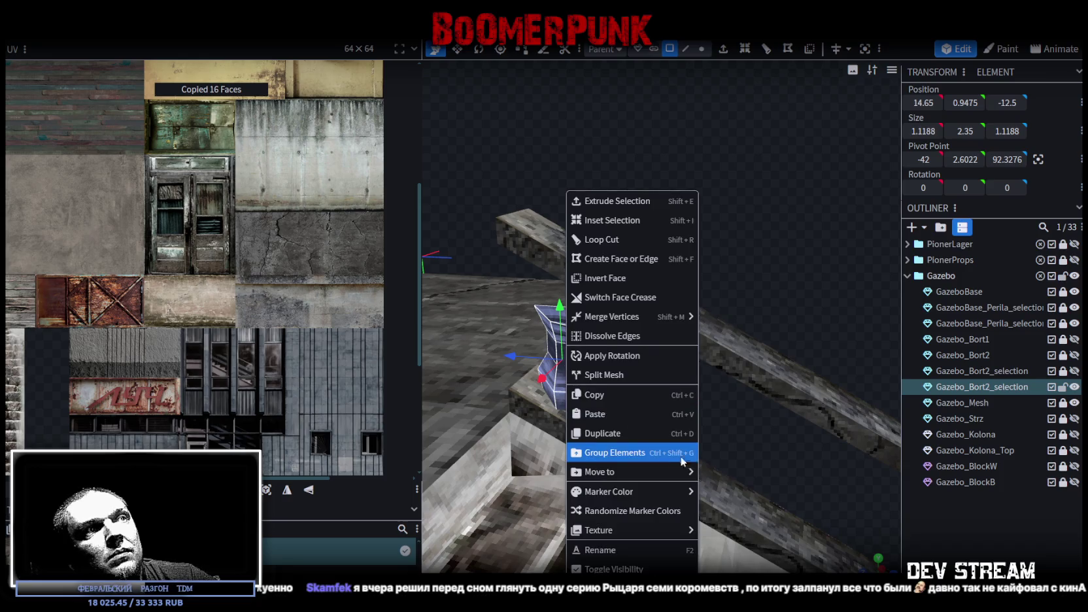
{"action": "left_click", "coordinate": [608, 419]}
{"action": "left_click_drag", "start_coordinate": [702, 433], "coordinate": [693, 336]}
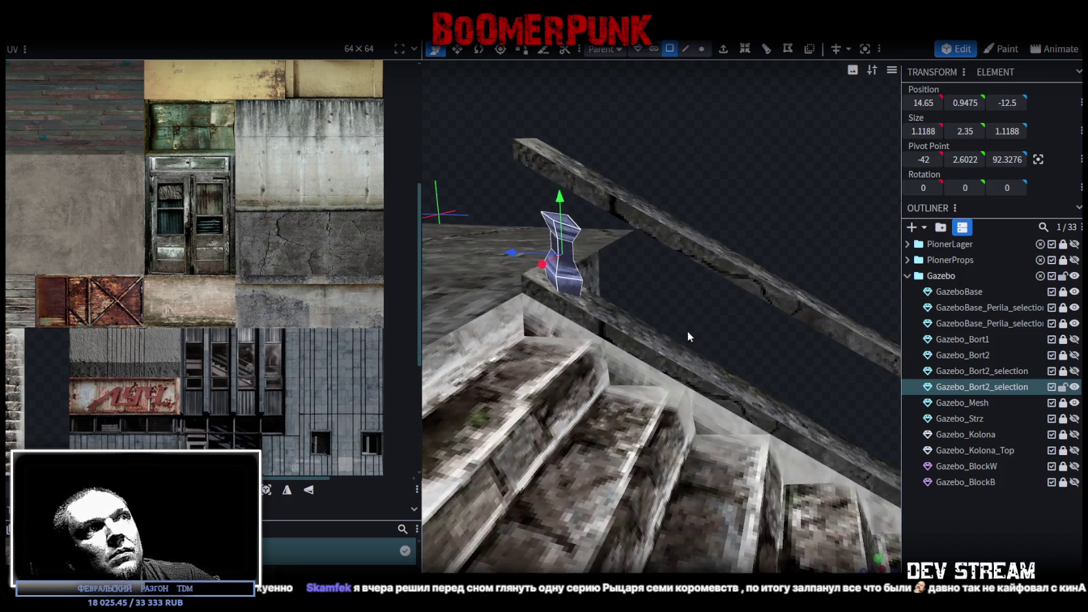
Slide the pasted baluster down the rail along Z and lower it onto the handrail
{"action": "left_click_drag", "start_coordinate": [517, 251], "coordinate": [600, 285]}
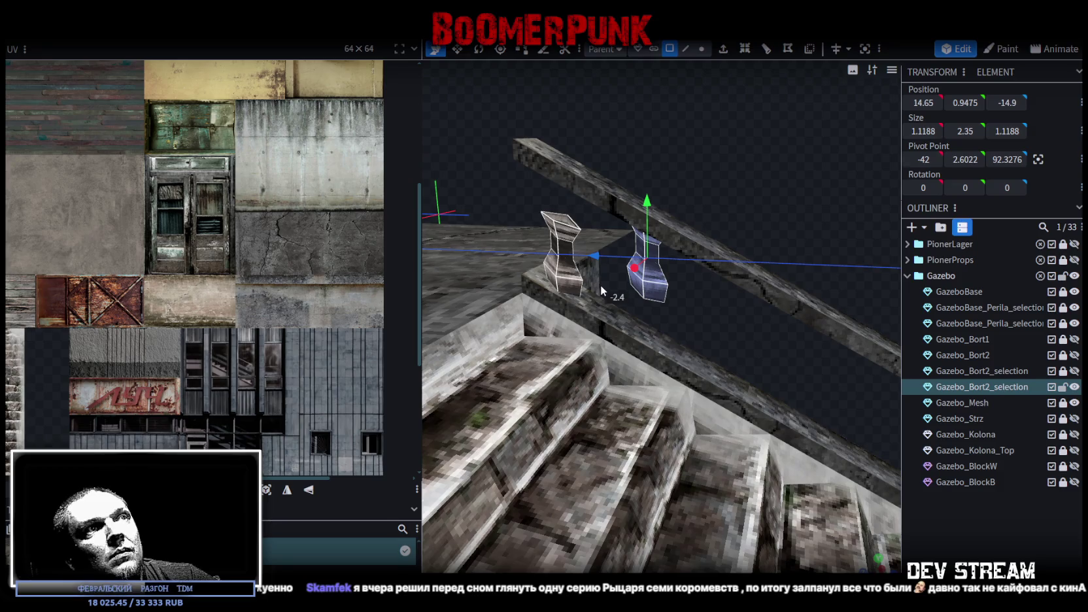
{"action": "key", "text": "ctrl+z"}
{"action": "left_click_drag", "start_coordinate": [516, 251], "coordinate": [608, 270]}
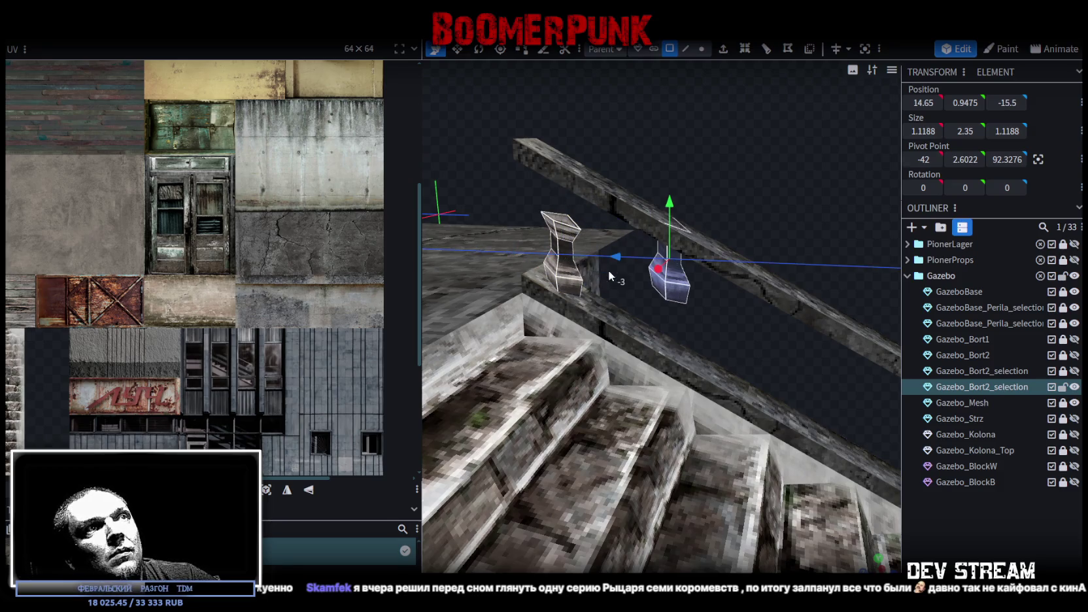
{"action": "mouse_move", "coordinate": [669, 198]}
{"action": "left_mouse_down"}
{"action": "mouse_move", "coordinate": [664, 261]}
{"action": "mouse_move", "coordinate": [752, 312]}
{"action": "mouse_move", "coordinate": [718, 266]}
{"action": "mouse_move", "coordinate": [683, 247]}
{"action": "left_mouse_up"}
Shift the copy's UV faces onto the column base texture
{"action": "left_click_drag", "start_coordinate": [729, 314], "coordinate": [635, 287]}
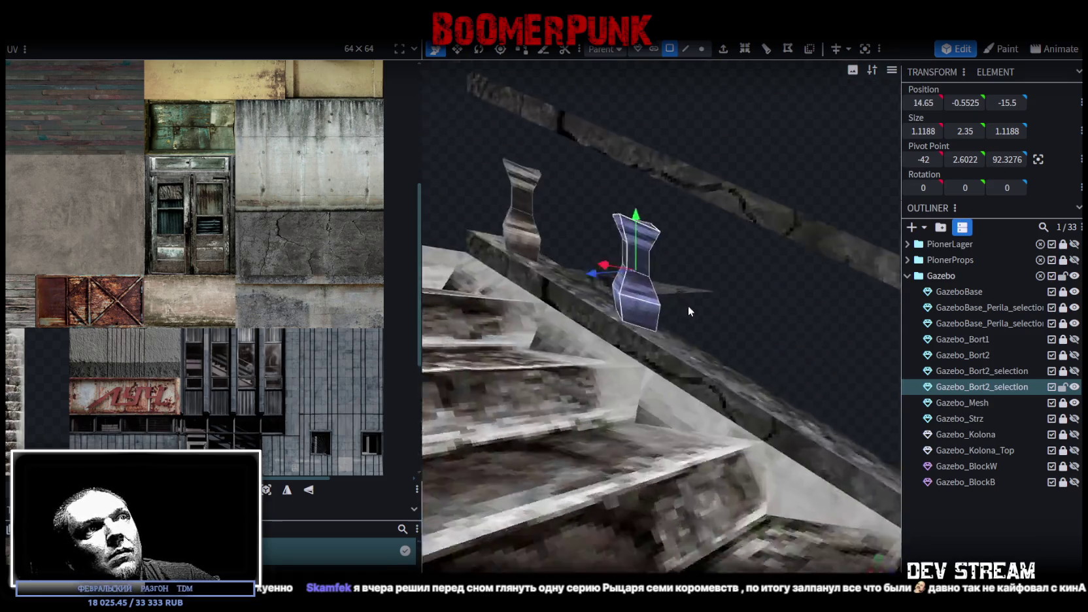
{"action": "scroll", "coordinate": [745, 308], "scroll_direction": "up", "scroll_amount": 3}
{"action": "mouse_move", "coordinate": [746, 308]}
{"action": "left_mouse_down"}
{"action": "mouse_move", "coordinate": [749, 194]}
{"action": "mouse_move", "coordinate": [734, 183]}
{"action": "left_mouse_up"}
{"action": "scroll", "coordinate": [665, 290], "scroll_direction": "down", "scroll_amount": 3}
{"action": "scroll", "coordinate": [118, 395], "scroll_direction": "down", "scroll_amount": 2}
{"action": "scroll", "coordinate": [181, 387], "scroll_direction": "up", "scroll_amount": 2}
{"action": "scroll", "coordinate": [182, 385], "scroll_direction": "up", "scroll_amount": 2}
{"action": "scroll", "coordinate": [147, 282], "scroll_direction": "up", "scroll_amount": 2}
{"action": "scroll", "coordinate": [153, 303], "scroll_direction": "up", "scroll_amount": 1}
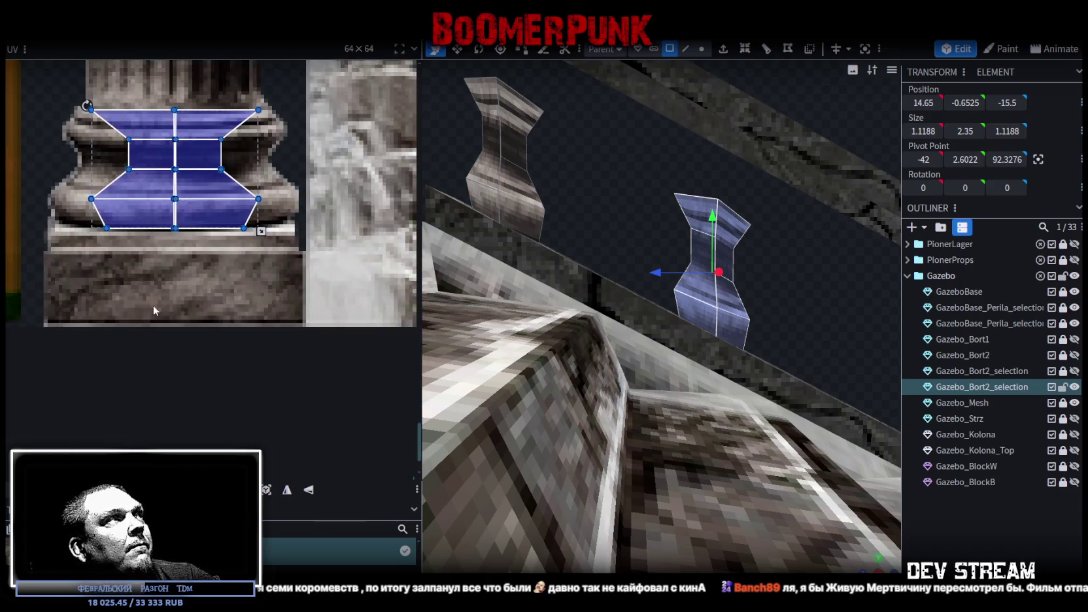
{"action": "left_click_drag", "start_coordinate": [183, 294], "coordinate": [173, 295]}
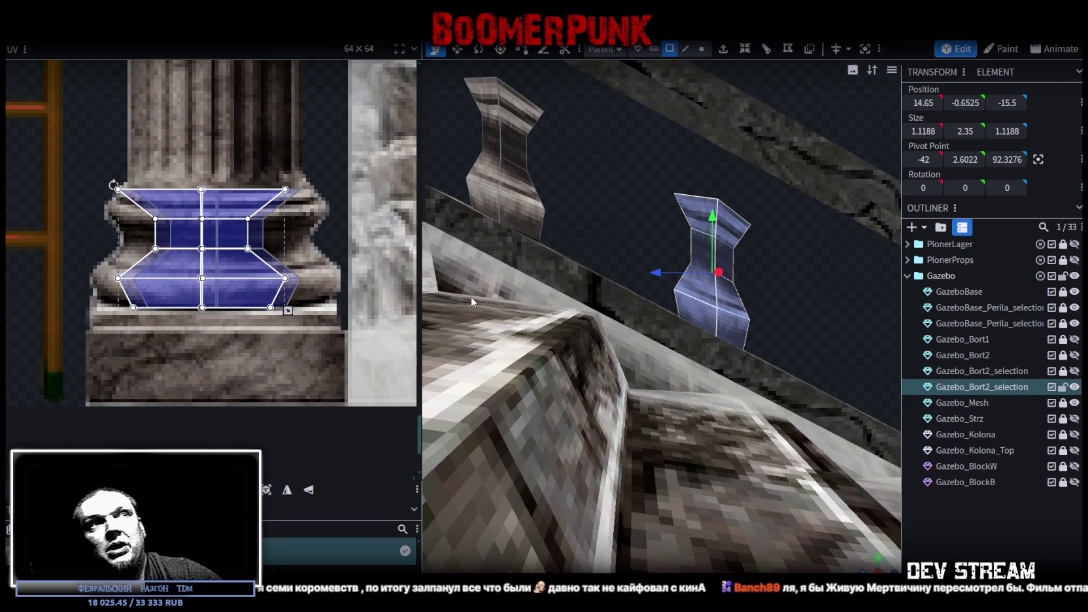
{"action": "mouse_move", "coordinate": [529, 244]}
{"action": "left_mouse_down"}
{"action": "mouse_move", "coordinate": [805, 344]}
{"action": "mouse_move", "coordinate": [682, 371]}
{"action": "mouse_move", "coordinate": [675, 416]}
{"action": "mouse_move", "coordinate": [703, 383]}
{"action": "mouse_move", "coordinate": [674, 340]}
{"action": "left_mouse_up"}
{"action": "right_click", "coordinate": [613, 347]}
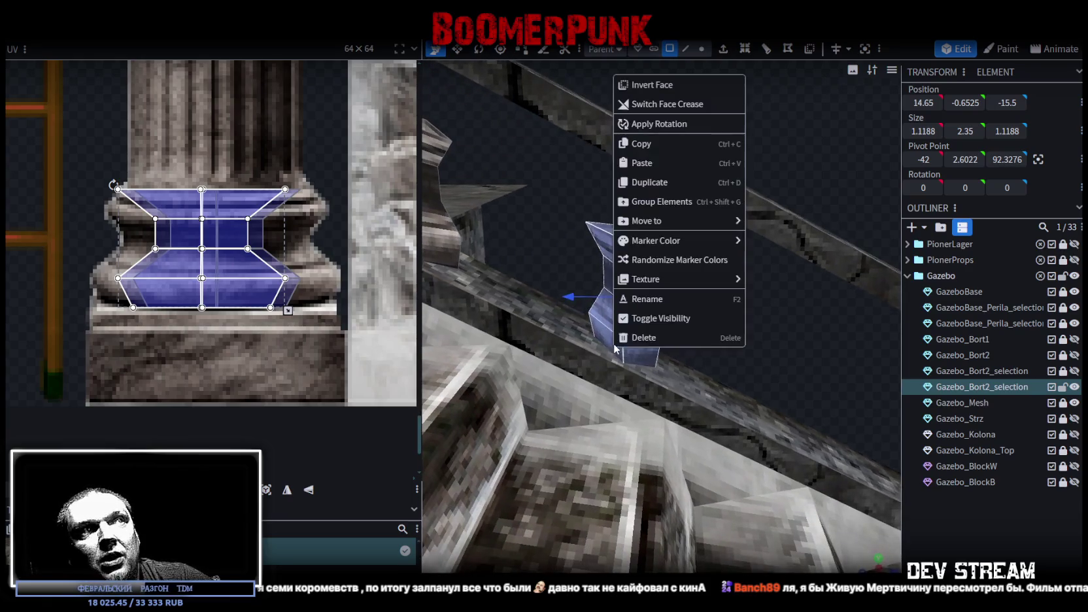
Copy the baluster, paste it as a new element, and select all its geometry
{"action": "left_click", "coordinate": [654, 144]}
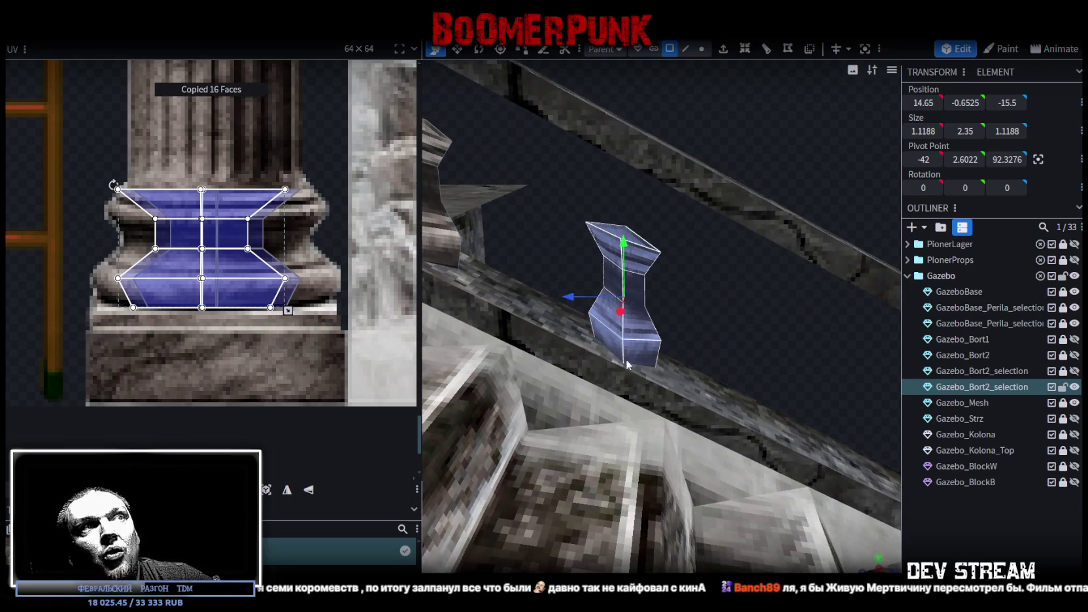
{"action": "right_click", "coordinate": [642, 349]}
{"action": "left_click", "coordinate": [693, 162]}
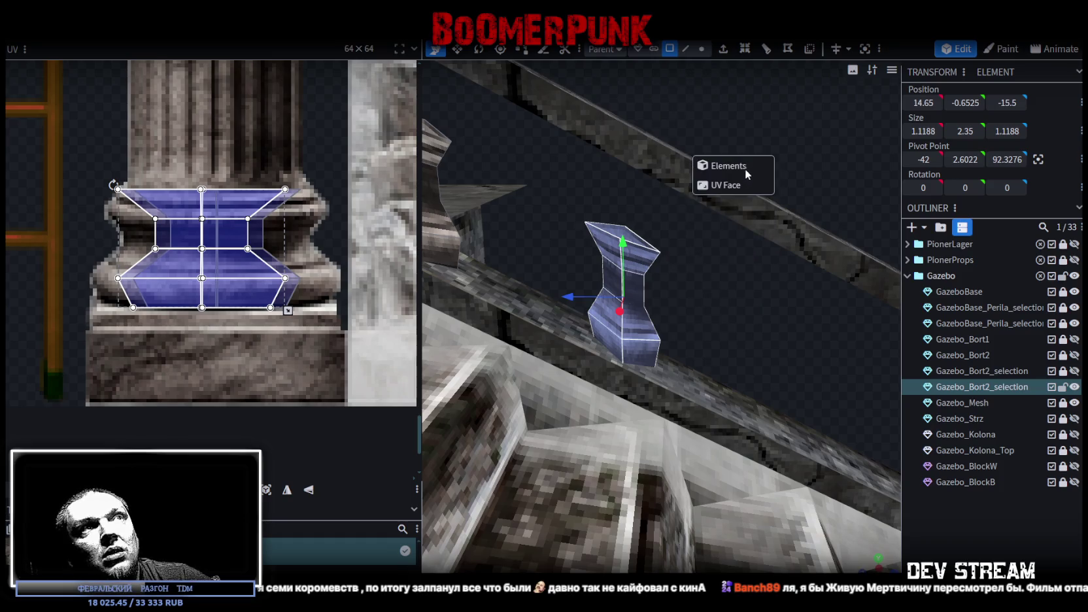
{"action": "left_click_drag", "start_coordinate": [674, 325], "coordinate": [693, 259]}
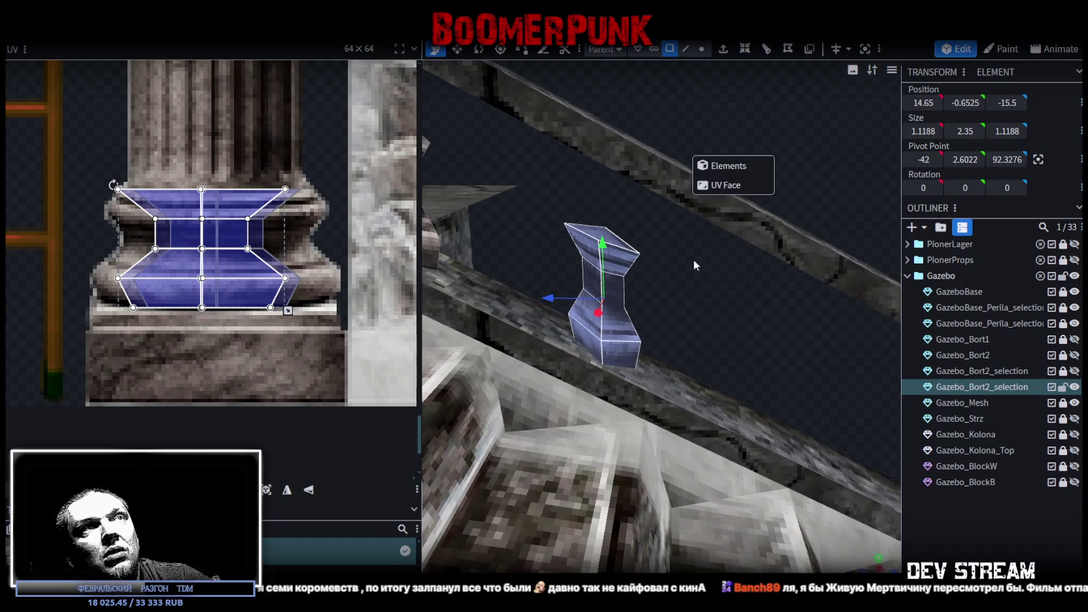
{"action": "left_click", "coordinate": [738, 166]}
{"action": "scroll", "coordinate": [574, 272], "scroll_direction": "down", "scroll_amount": 3}
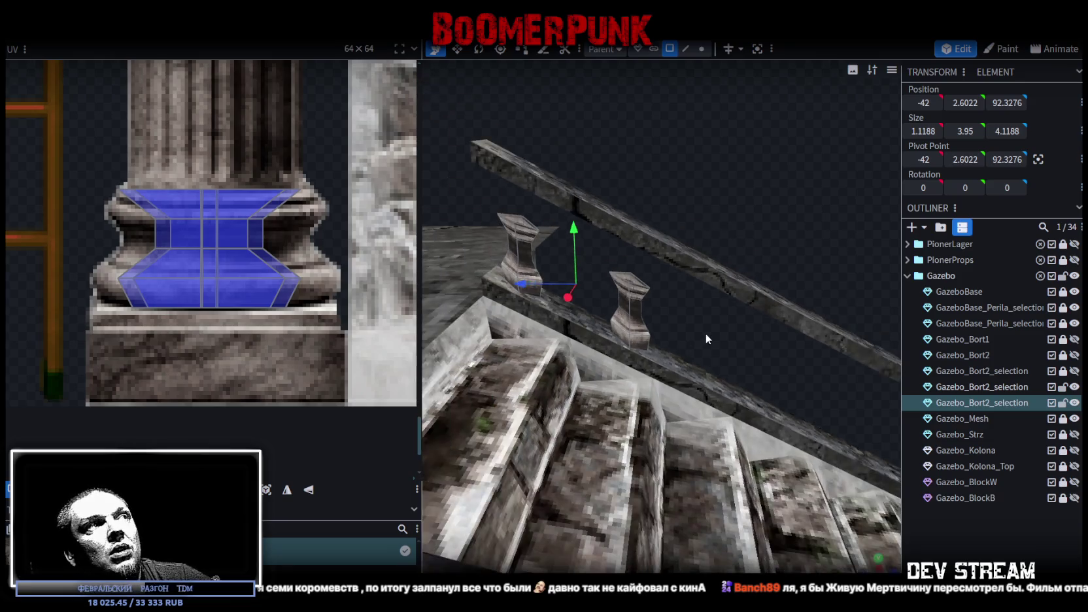
{"action": "left_click_drag", "start_coordinate": [705, 333], "coordinate": [688, 328]}
{"action": "left_click", "coordinate": [627, 306]}
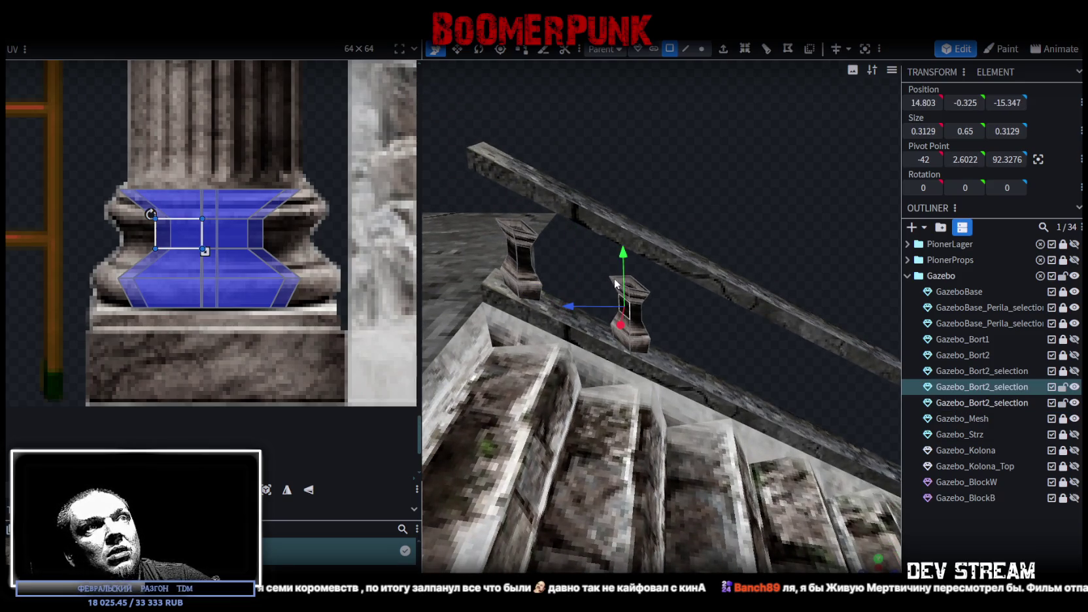
{"action": "left_click", "coordinate": [981, 388]}
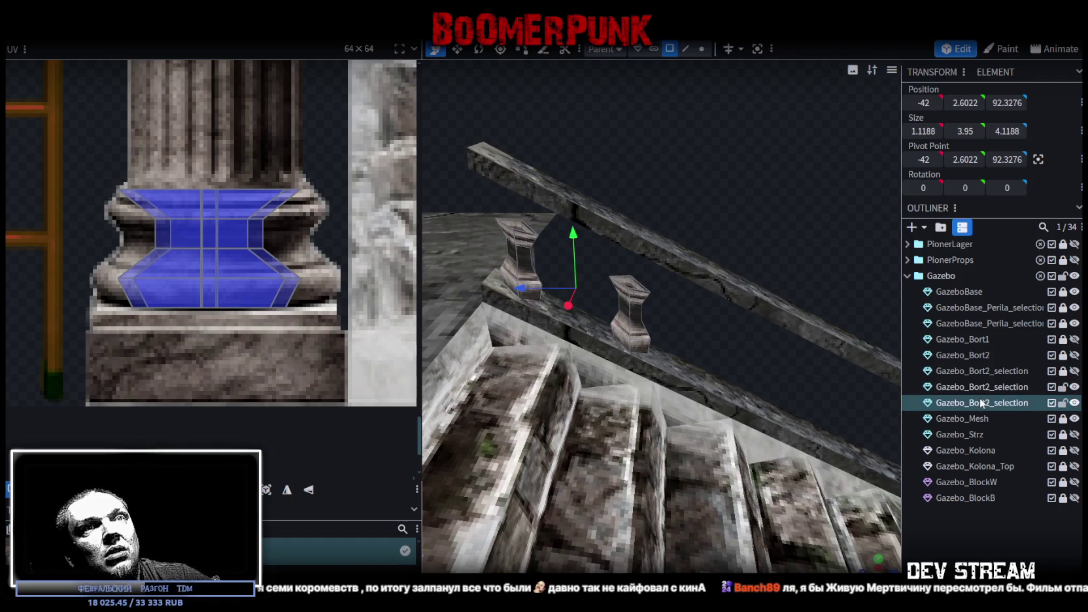
{"action": "left_click", "coordinate": [996, 400]}
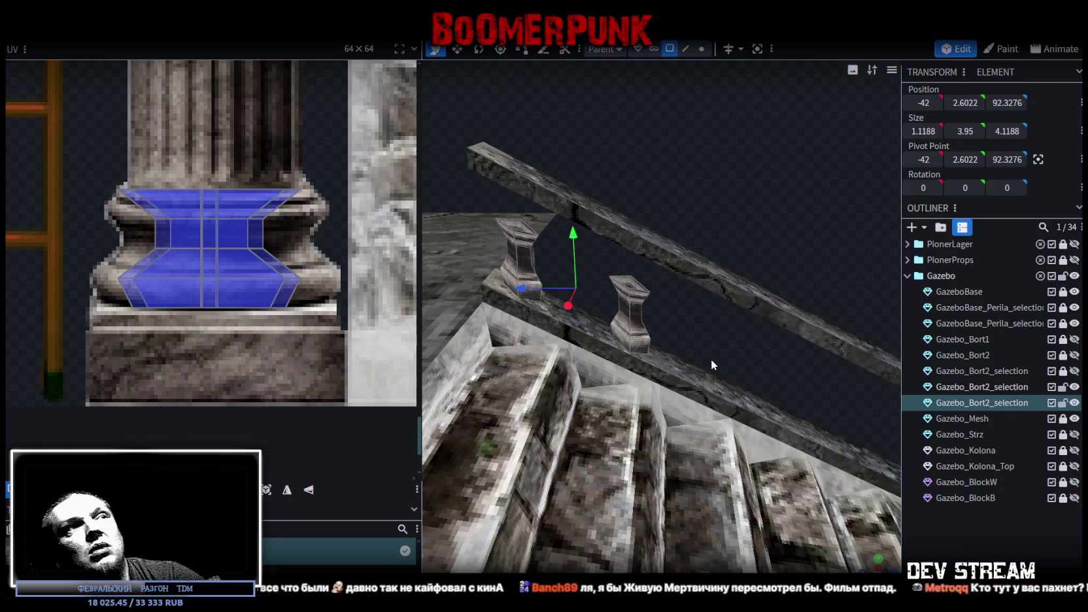
{"action": "key", "text": "ctrl+a"}
Move the new balusters further down the rail and settle them onto it
{"action": "right_click_drag", "start_coordinate": [725, 359], "coordinate": [564, 241]}
{"action": "left_click_drag", "start_coordinate": [499, 247], "coordinate": [710, 302]}
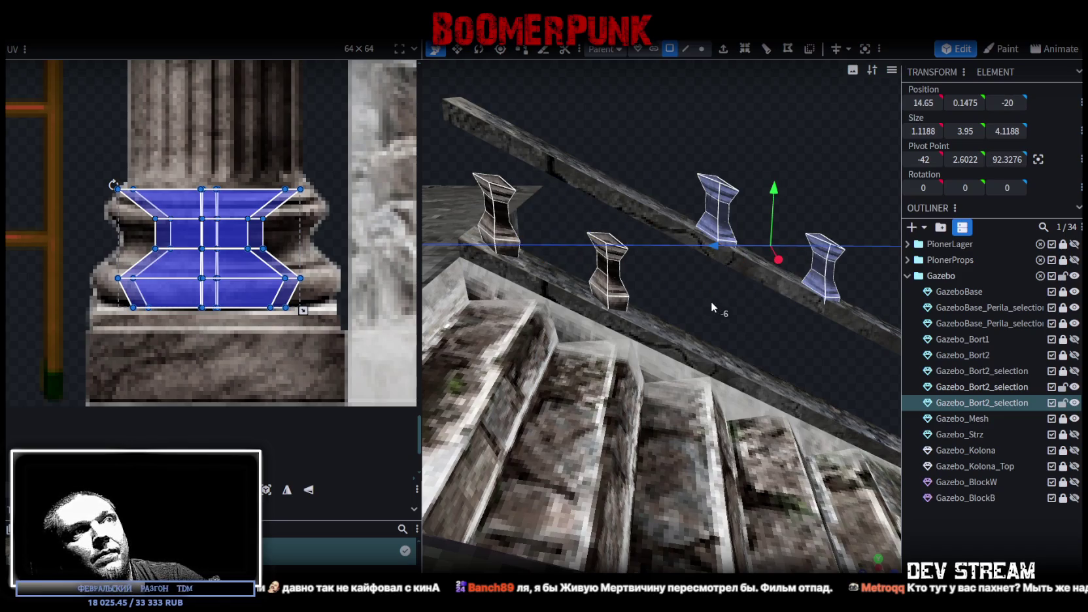
{"action": "right_click_drag", "start_coordinate": [757, 323], "coordinate": [669, 102]}
{"action": "left_click_drag", "start_coordinate": [662, 141], "coordinate": [659, 256]}
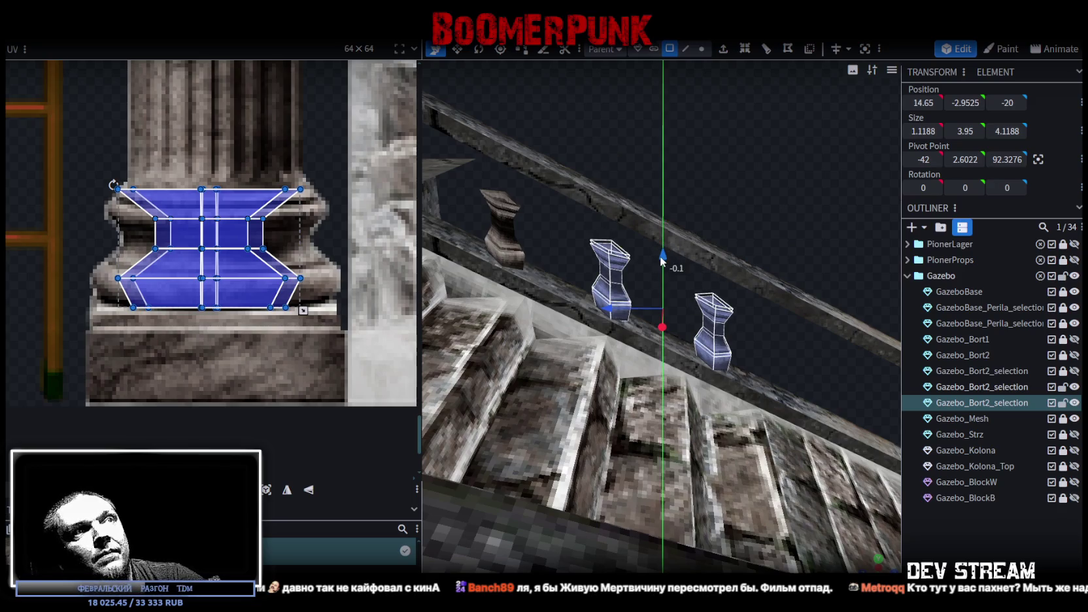
{"action": "left_click_drag", "start_coordinate": [795, 359], "coordinate": [792, 342]}
{"action": "scroll", "coordinate": [791, 330], "scroll_direction": "up", "scroll_amount": 2}
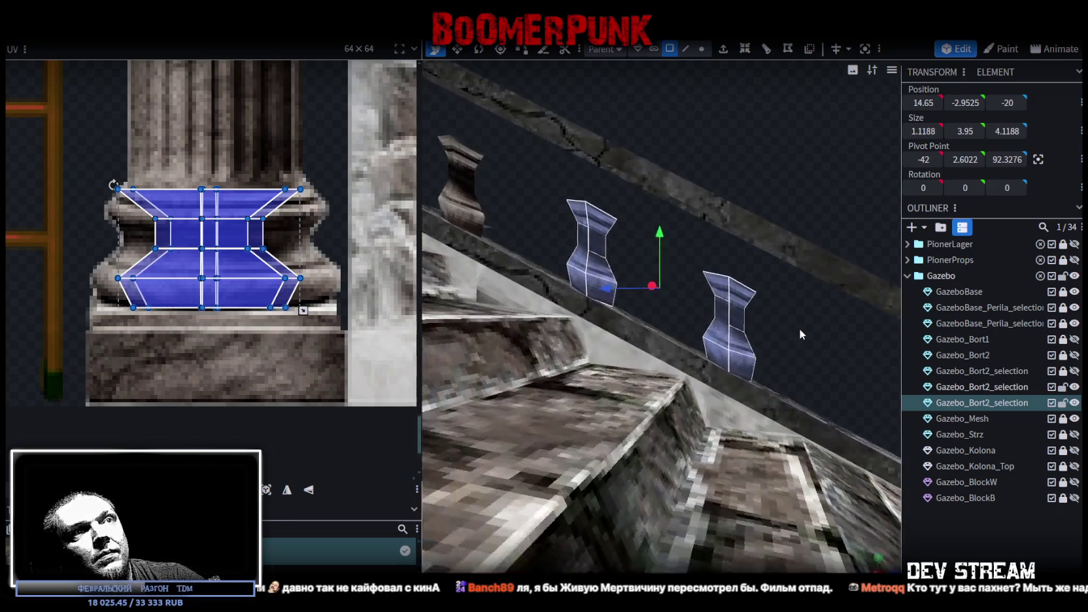
{"action": "scroll", "coordinate": [804, 332], "scroll_direction": "up", "scroll_amount": 3}
{"action": "mouse_move", "coordinate": [662, 226]}
{"action": "left_mouse_down"}
{"action": "mouse_move", "coordinate": [695, 229]}
{"action": "mouse_move", "coordinate": [564, 216]}
{"action": "mouse_move", "coordinate": [650, 256]}
{"action": "mouse_move", "coordinate": [666, 225]}
{"action": "left_mouse_up"}
{"action": "scroll", "coordinate": [682, 225], "scroll_direction": "down", "scroll_amount": 3}
{"action": "scroll", "coordinate": [676, 238], "scroll_direction": "up", "scroll_amount": 2}
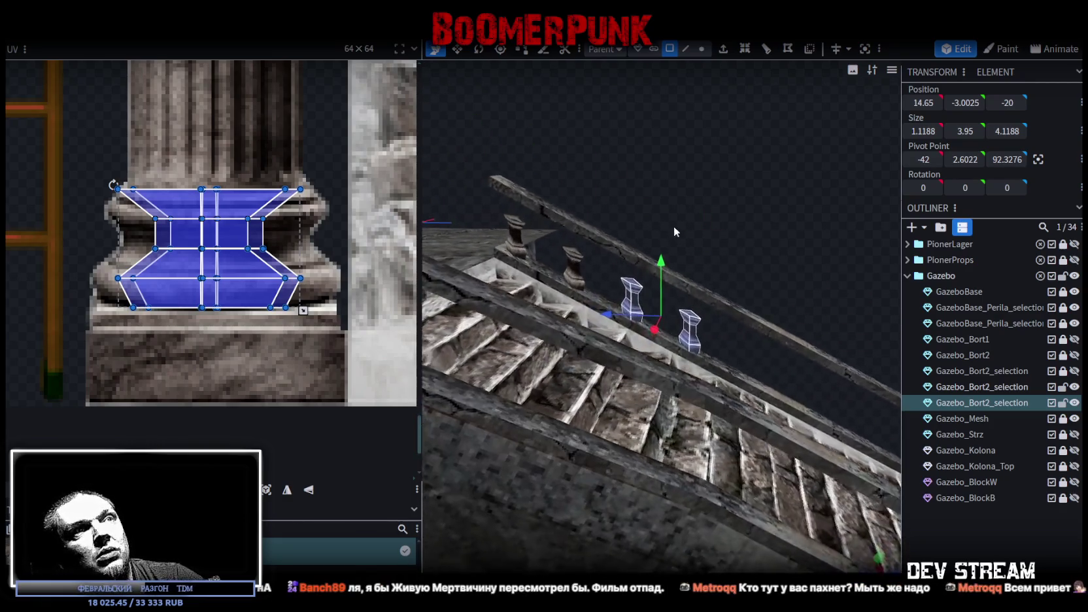
{"action": "scroll", "coordinate": [714, 323], "scroll_direction": "up", "scroll_amount": 2}
Paste another baluster copy into the current mesh and shift it further along the rail
{"action": "left_click", "coordinate": [696, 330]}
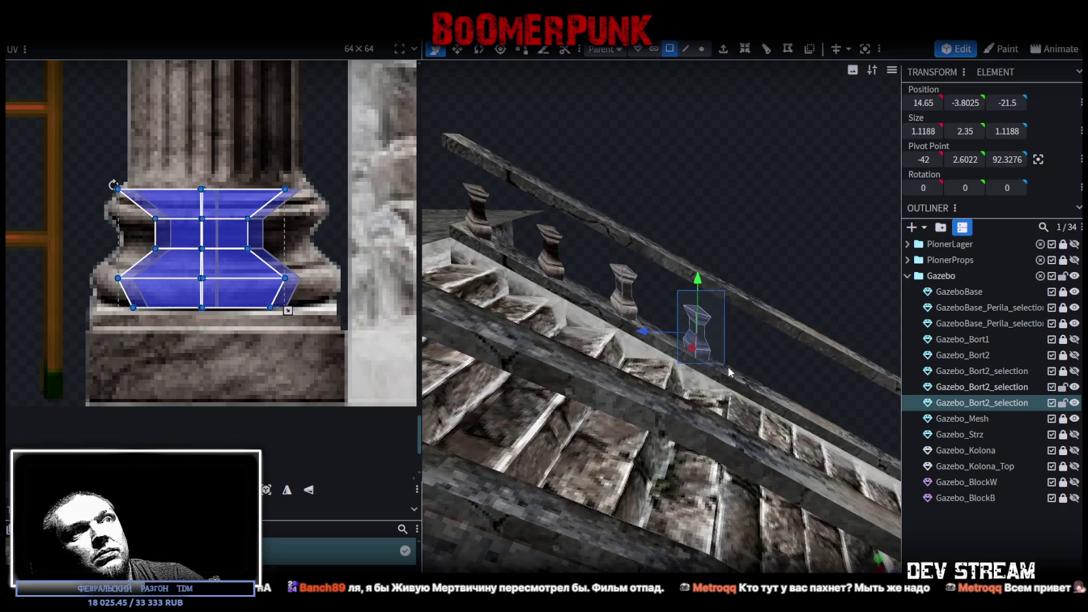
{"action": "mouse_move", "coordinate": [752, 370]}
{"action": "left_mouse_down"}
{"action": "mouse_move", "coordinate": [663, 347]}
{"action": "mouse_move", "coordinate": [689, 336]}
{"action": "mouse_move", "coordinate": [682, 353]}
{"action": "left_mouse_up"}
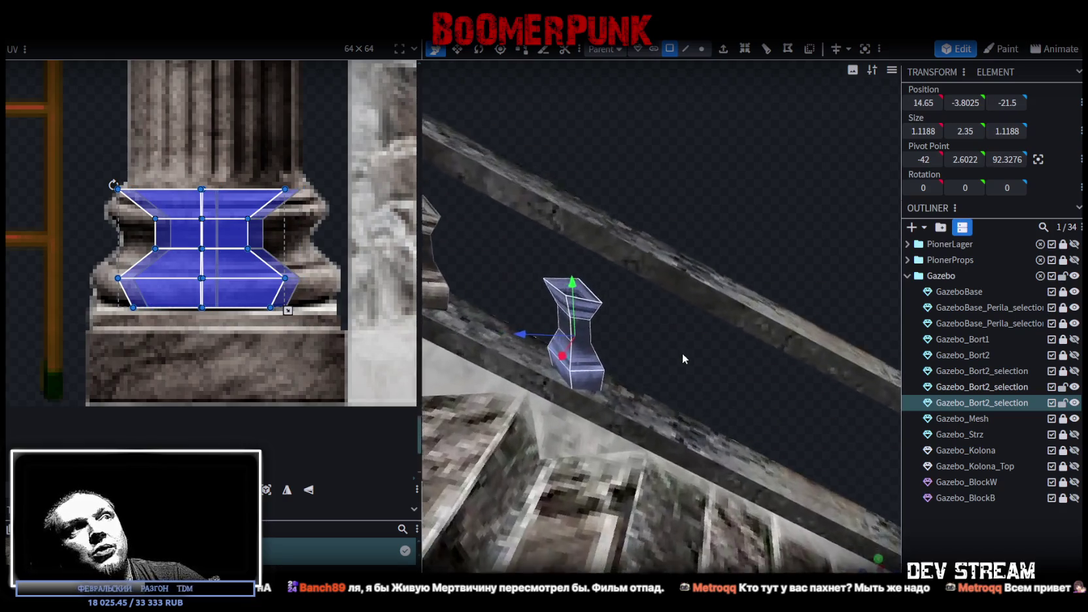
{"action": "right_click", "coordinate": [588, 356]}
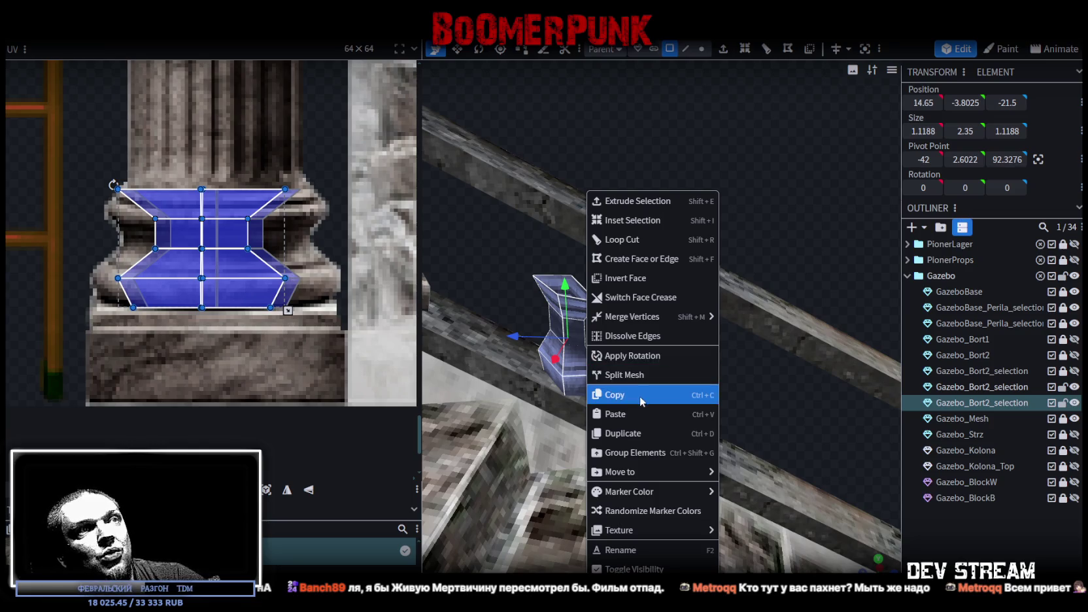
{"action": "left_click", "coordinate": [640, 395]}
{"action": "right_click", "coordinate": [575, 361]}
{"action": "left_click", "coordinate": [611, 415]}
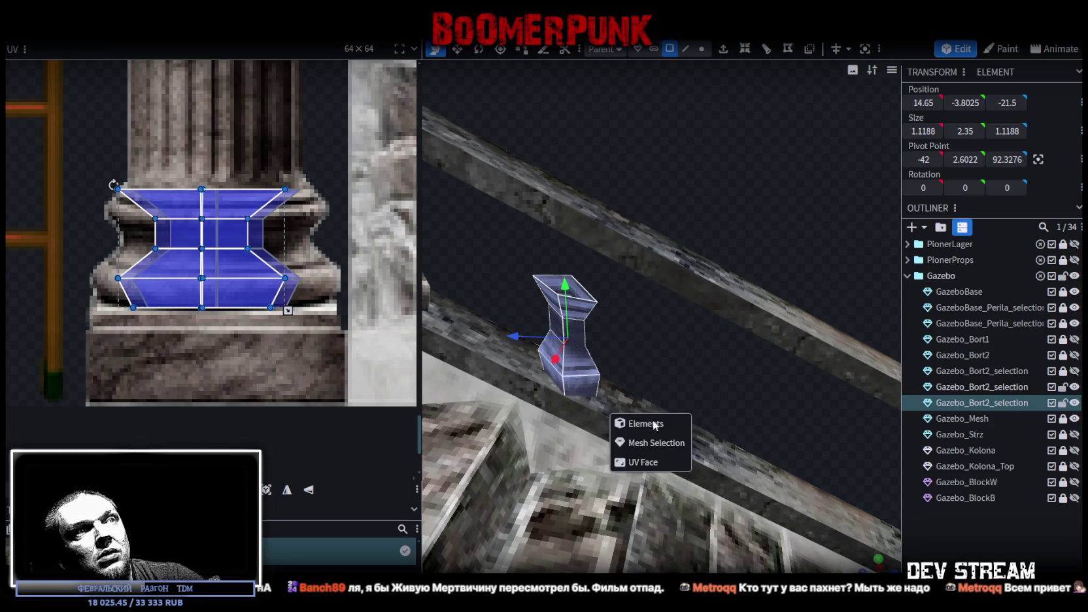
{"action": "left_click", "coordinate": [646, 444]}
{"action": "mouse_move", "coordinate": [514, 332]}
{"action": "left_mouse_down"}
{"action": "mouse_move", "coordinate": [660, 369]}
{"action": "mouse_move", "coordinate": [652, 371]}
{"action": "mouse_move", "coordinate": [750, 365]}
{"action": "left_mouse_up"}
{"action": "mouse_move", "coordinate": [674, 297]}
{"action": "left_mouse_down"}
{"action": "mouse_move", "coordinate": [718, 300]}
{"action": "mouse_move", "coordinate": [715, 350]}
{"action": "mouse_move", "coordinate": [755, 408]}
{"action": "mouse_move", "coordinate": [697, 329]}
{"action": "mouse_move", "coordinate": [733, 297]}
{"action": "mouse_move", "coordinate": [717, 279]}
{"action": "mouse_move", "coordinate": [739, 287]}
{"action": "left_mouse_up"}
{"action": "left_click", "coordinate": [739, 370]}
{"action": "left_click", "coordinate": [1038, 322]}
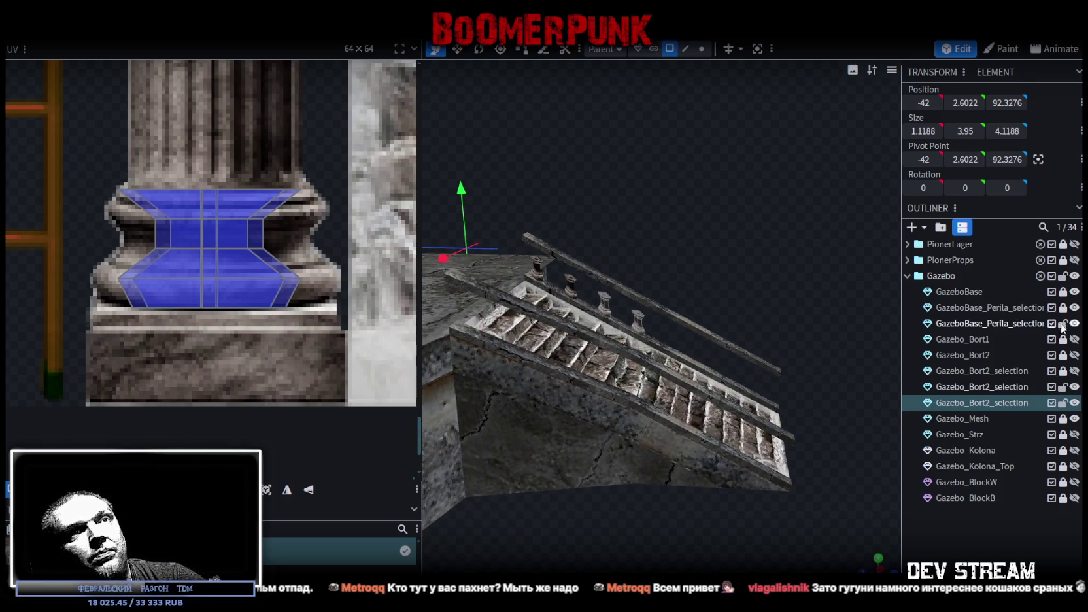
Stretch the GazeboBase_Perila_selection upper rail lengthwise and slide it along Z toward the lower rail
{"action": "double_click", "coordinate": [1020, 308]}
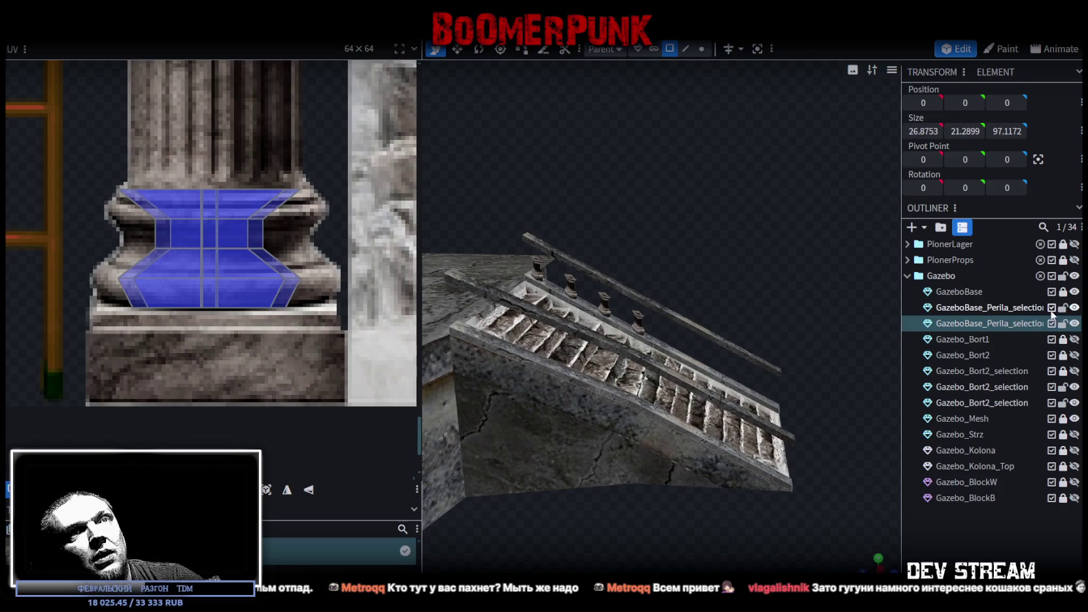
{"action": "left_click_drag", "start_coordinate": [757, 300], "coordinate": [761, 282]}
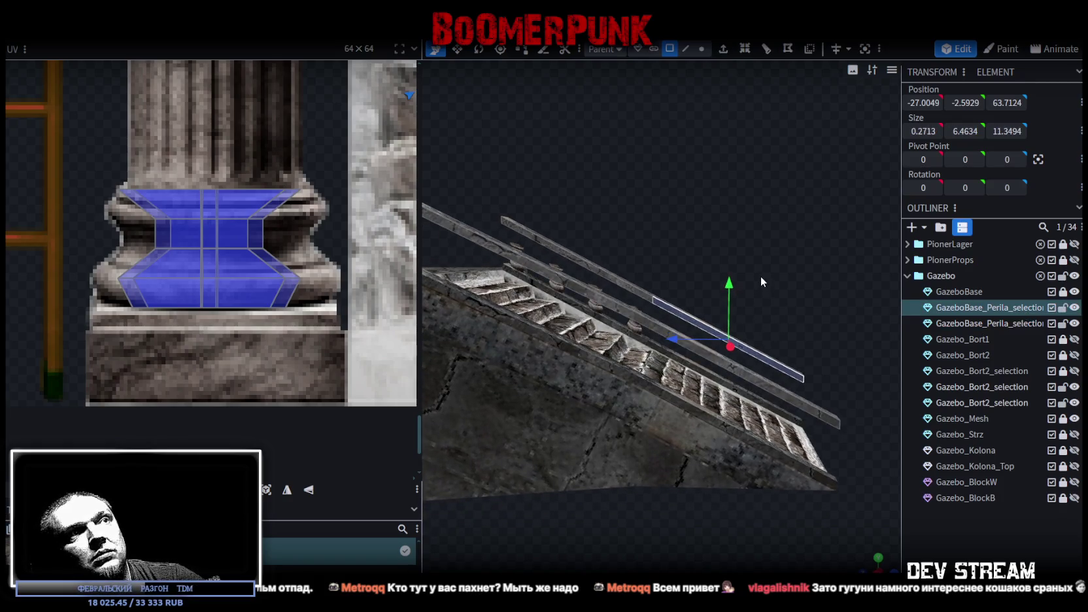
{"action": "mouse_move", "coordinate": [773, 338]}
{"action": "left_mouse_down"}
{"action": "mouse_move", "coordinate": [767, 391]}
{"action": "mouse_move", "coordinate": [730, 312]}
{"action": "mouse_move", "coordinate": [733, 339]}
{"action": "left_mouse_up"}
{"action": "left_click", "coordinate": [765, 377]}
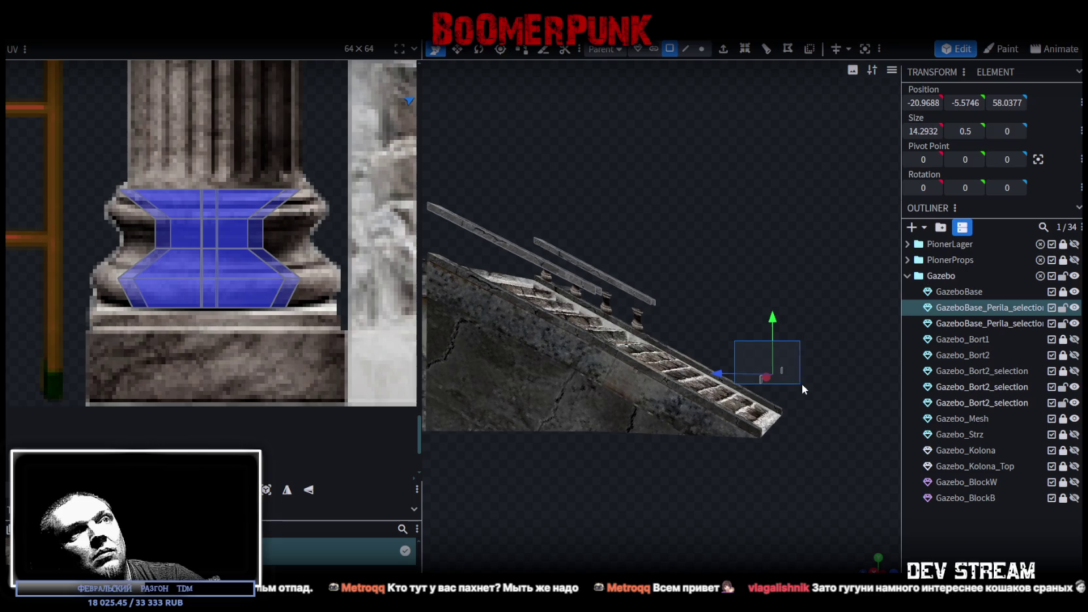
{"action": "mouse_move", "coordinate": [750, 377]}
{"action": "left_mouse_down"}
{"action": "mouse_move", "coordinate": [646, 322]}
{"action": "mouse_move", "coordinate": [667, 228]}
{"action": "left_mouse_up"}
{"action": "mouse_move", "coordinate": [638, 315]}
{"action": "left_mouse_down"}
{"action": "mouse_move", "coordinate": [655, 250]}
{"action": "mouse_move", "coordinate": [612, 340]}
{"action": "mouse_move", "coordinate": [733, 370]}
{"action": "mouse_move", "coordinate": [816, 346]}
{"action": "left_mouse_up"}
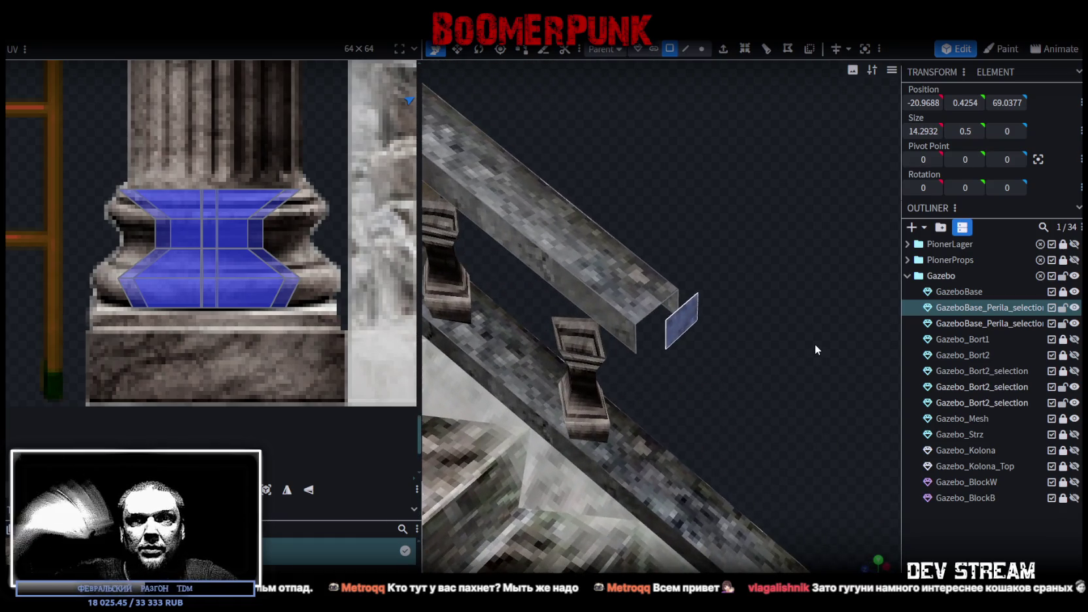
In vertex mode, merge the first stray corner vertices at the rail end
{"action": "left_click_drag", "start_coordinate": [783, 272], "coordinate": [747, 241]}
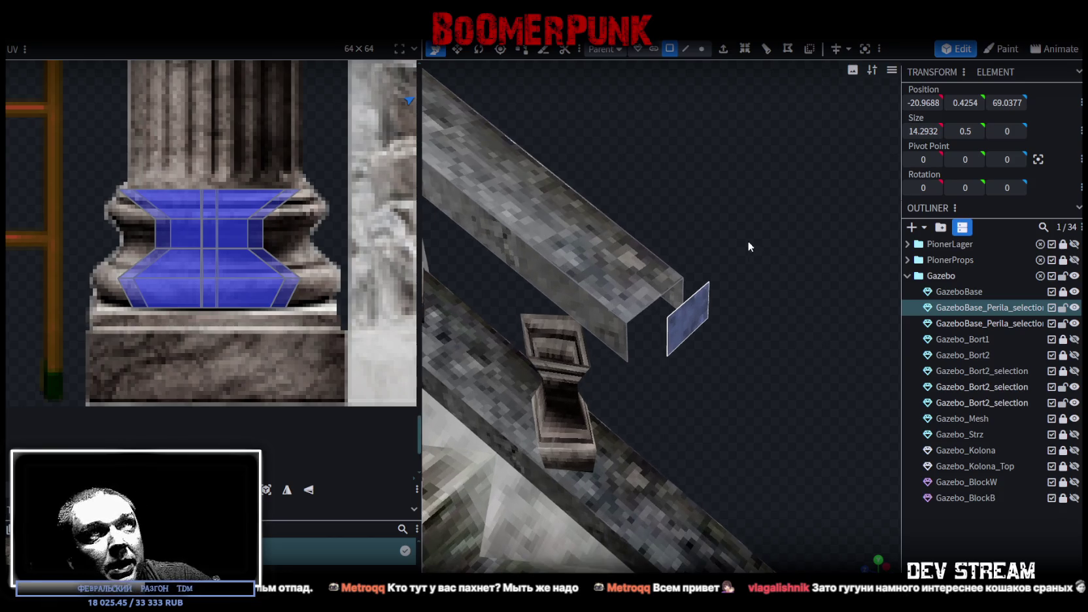
{"action": "left_click", "coordinate": [701, 48]}
{"action": "left_click", "coordinate": [723, 265]}
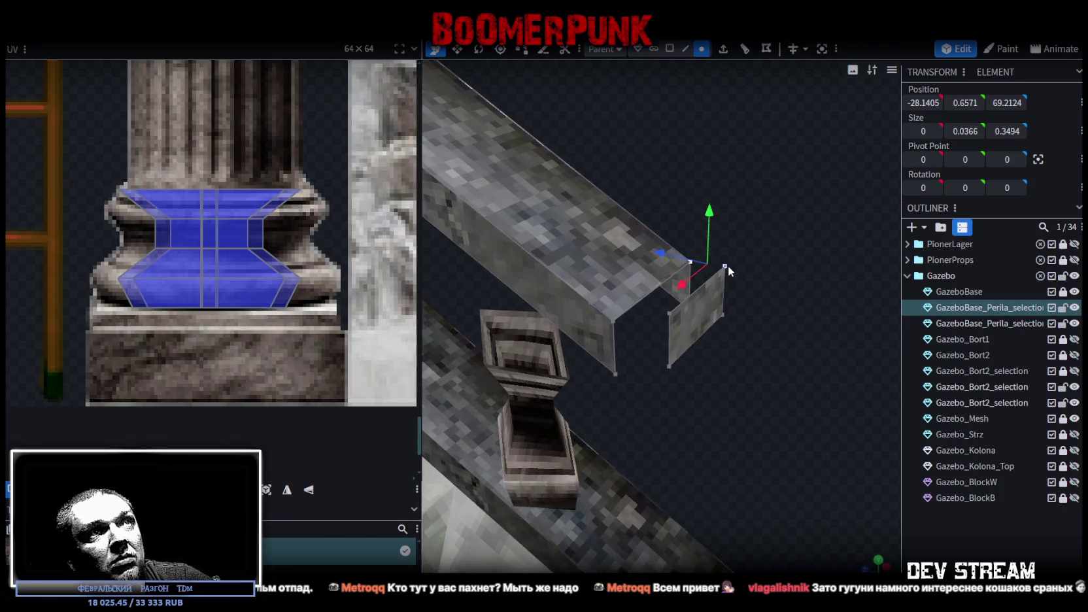
{"action": "right_click", "coordinate": [725, 266]}
{"action": "left_click", "coordinate": [892, 318]}
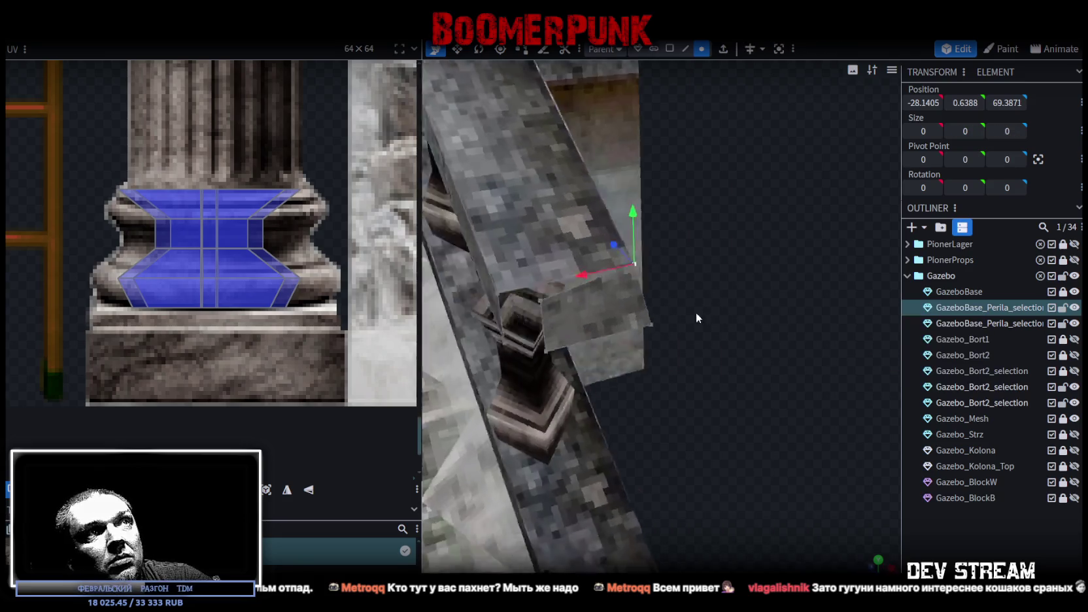
{"action": "left_click_drag", "start_coordinate": [694, 312], "coordinate": [580, 277]}
{"action": "left_click", "coordinate": [549, 278], "text": "shift"}
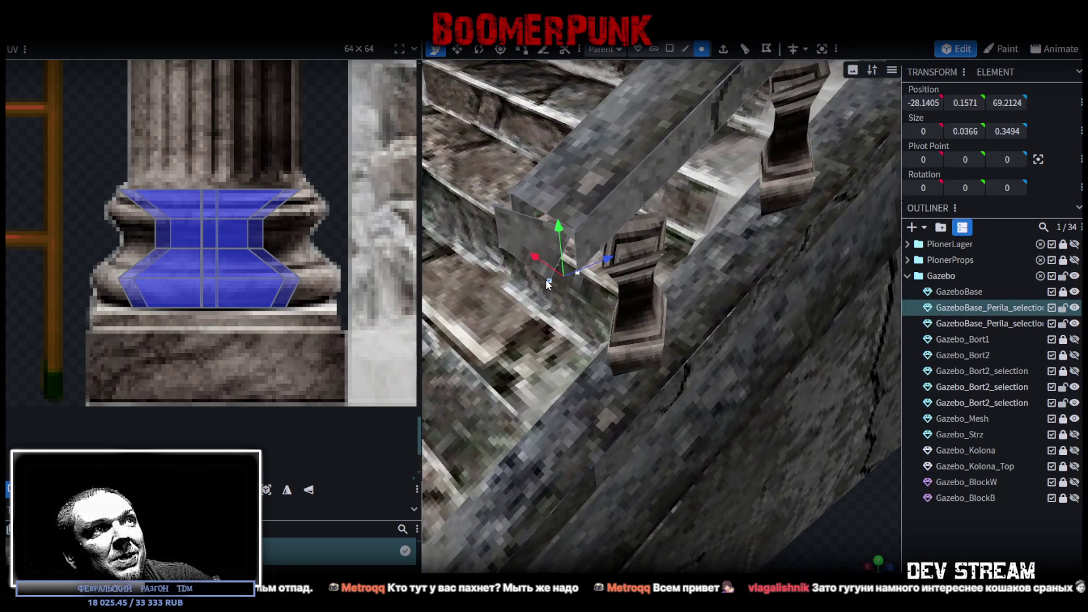
{"action": "right_click", "coordinate": [548, 279]}
{"action": "left_click", "coordinate": [716, 318]}
Merge the remaining loose corner vertices to square off the rail corner
{"action": "mouse_move", "coordinate": [744, 341]}
{"action": "left_mouse_down"}
{"action": "mouse_move", "coordinate": [797, 464]}
{"action": "mouse_move", "coordinate": [781, 485]}
{"action": "mouse_move", "coordinate": [902, 497]}
{"action": "left_mouse_up"}
{"action": "mouse_move", "coordinate": [771, 325]}
{"action": "left_mouse_down"}
{"action": "mouse_move", "coordinate": [789, 353]}
{"action": "mouse_move", "coordinate": [674, 336]}
{"action": "left_mouse_up"}
{"action": "left_click", "coordinate": [639, 341]}
{"action": "left_click", "coordinate": [674, 340], "text": "shift"}
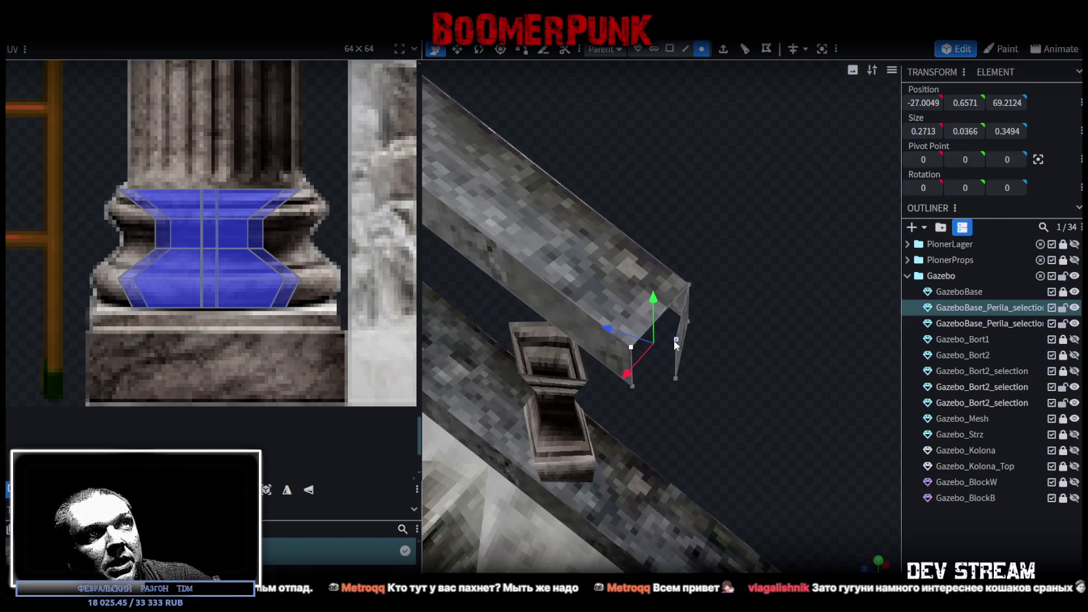
{"action": "right_click", "coordinate": [674, 340]}
{"action": "left_click", "coordinate": [842, 319]}
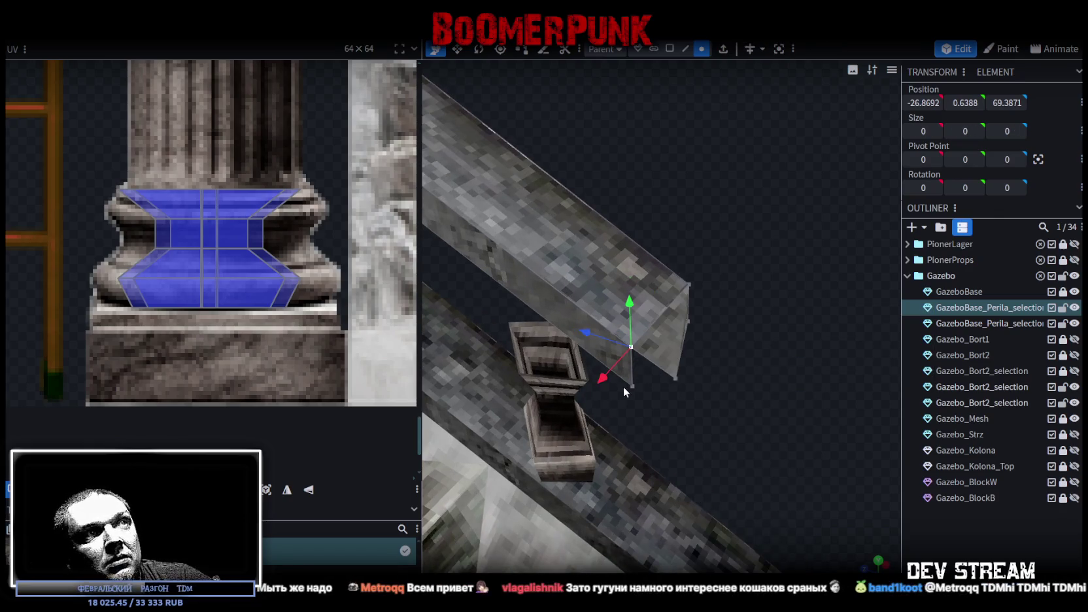
{"action": "left_click", "coordinate": [675, 378], "text": "shift"}
{"action": "right_click", "coordinate": [674, 378]}
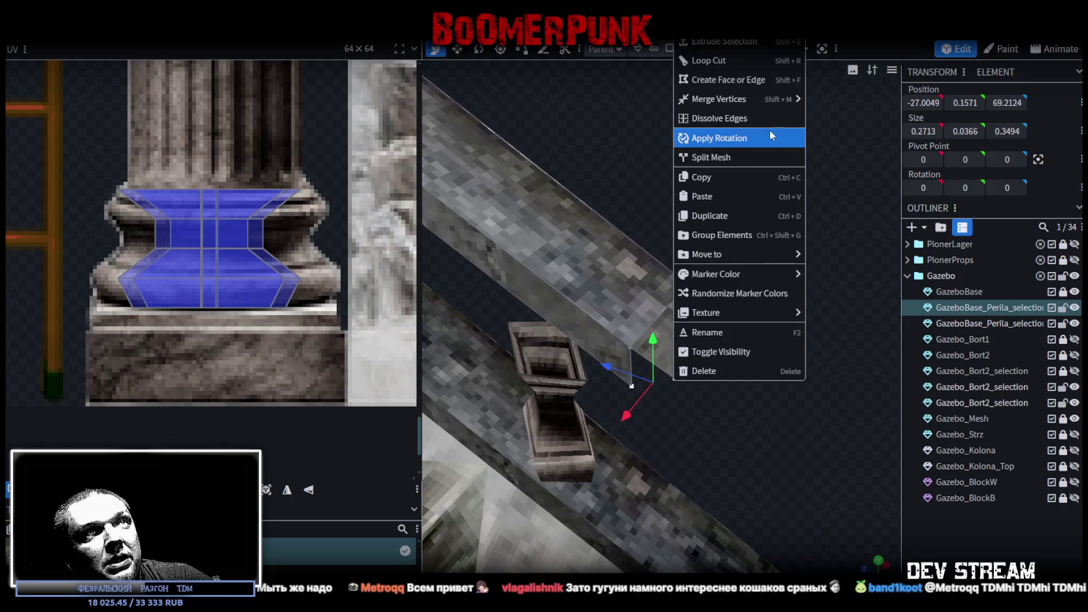
{"action": "left_click", "coordinate": [850, 102]}
Merge the stray vertex pairs at the lower end of the rail
{"action": "mouse_move", "coordinate": [748, 219]}
{"action": "left_mouse_down"}
{"action": "mouse_move", "coordinate": [752, 289]}
{"action": "mouse_move", "coordinate": [773, 270]}
{"action": "mouse_move", "coordinate": [624, 388]}
{"action": "mouse_move", "coordinate": [638, 424]}
{"action": "left_mouse_up"}
{"action": "left_click_drag", "start_coordinate": [535, 531], "coordinate": [634, 334]}
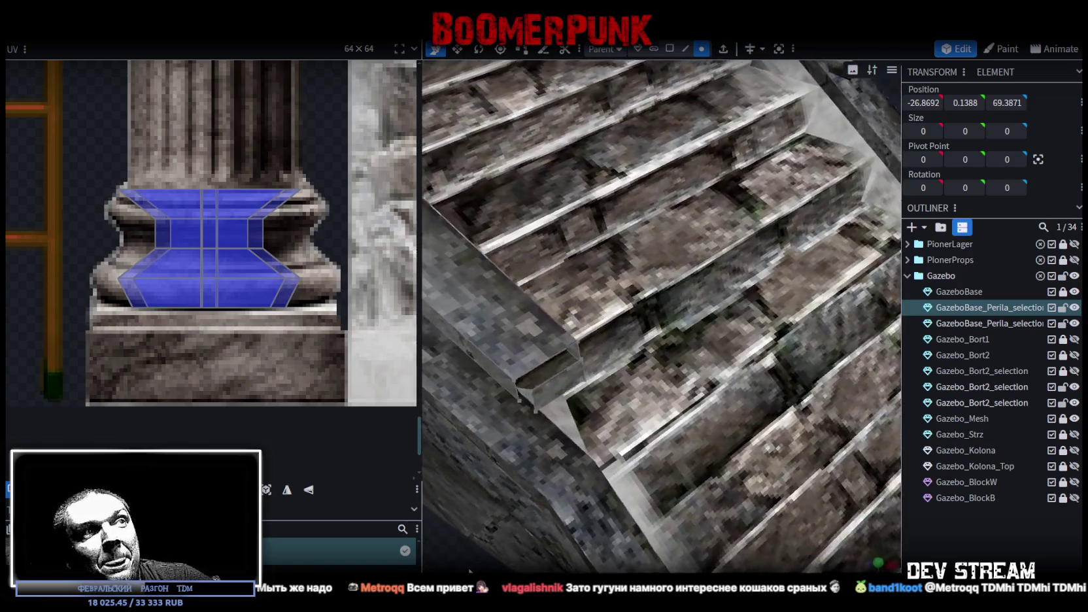
{"action": "left_click", "coordinate": [610, 317]}
{"action": "right_click", "coordinate": [616, 330]}
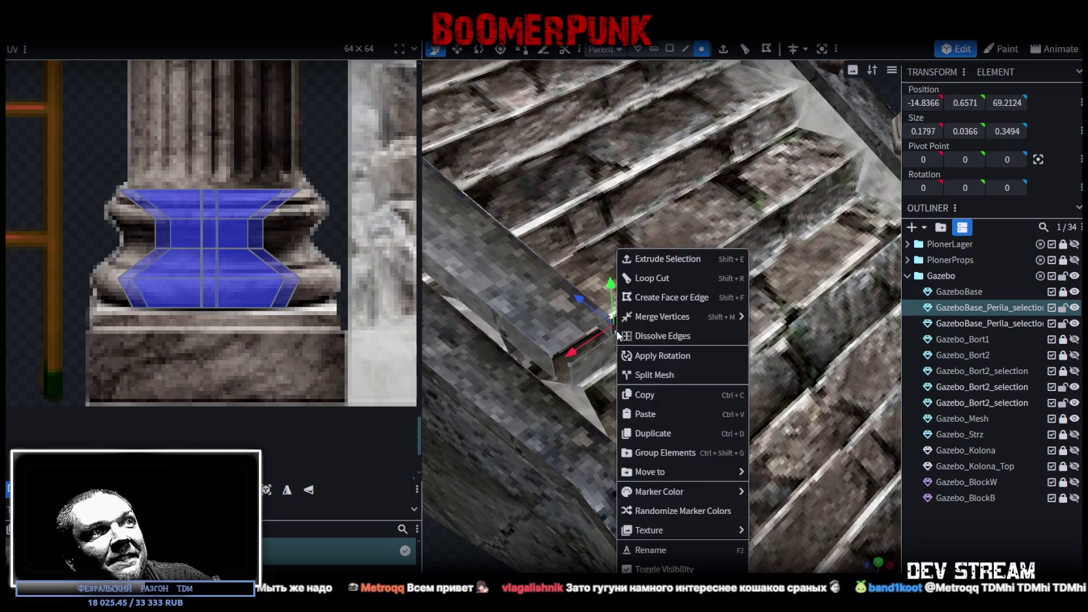
{"action": "left_click", "coordinate": [794, 317]}
{"action": "mouse_move", "coordinate": [697, 331]}
{"action": "left_mouse_down"}
{"action": "mouse_move", "coordinate": [489, 529]}
{"action": "mouse_move", "coordinate": [617, 470]}
{"action": "mouse_move", "coordinate": [505, 482]}
{"action": "left_mouse_up"}
{"action": "left_click", "coordinate": [487, 365]}
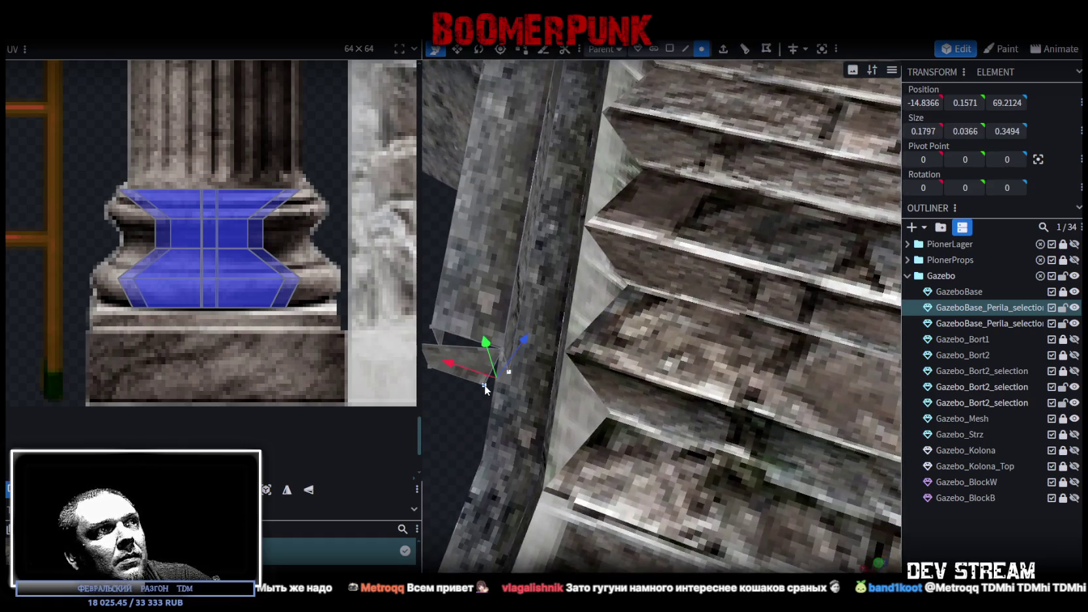
{"action": "right_click", "coordinate": [487, 364]}
{"action": "left_click", "coordinate": [654, 105]}
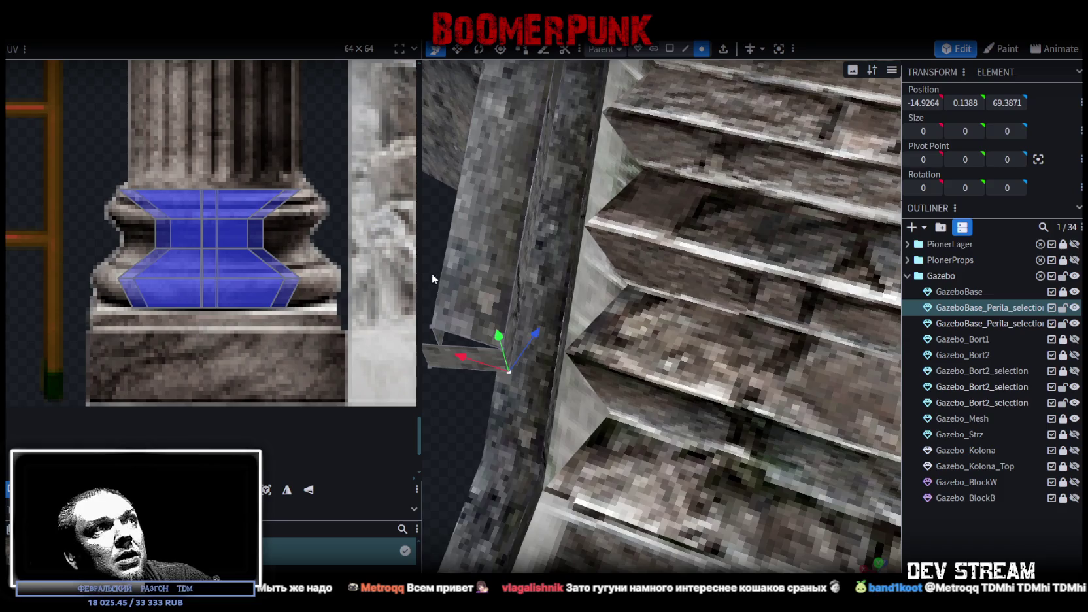
Merge the last rail-end vertices, undoing and redoing one merge
{"action": "left_click_drag", "start_coordinate": [433, 325], "coordinate": [495, 294]}
{"action": "left_click", "coordinate": [549, 327], "text": "shift"}
{"action": "right_click", "coordinate": [551, 250]}
{"action": "left_click", "coordinate": [704, 318]}
{"action": "mouse_move", "coordinate": [703, 317]}
{"action": "left_mouse_down"}
{"action": "mouse_move", "coordinate": [542, 423]}
{"action": "mouse_move", "coordinate": [580, 449]}
{"action": "mouse_move", "coordinate": [551, 520]}
{"action": "left_mouse_up"}
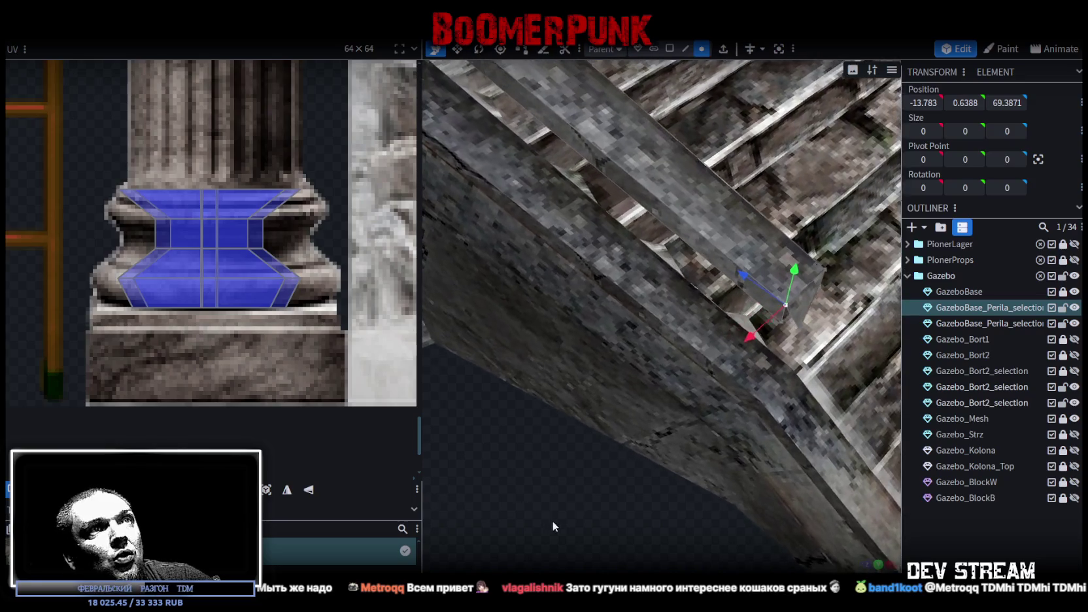
{"action": "key", "text": "ctrl+z"}
{"action": "right_click", "coordinate": [804, 335]}
{"action": "mouse_move", "coordinate": [850, 317]}
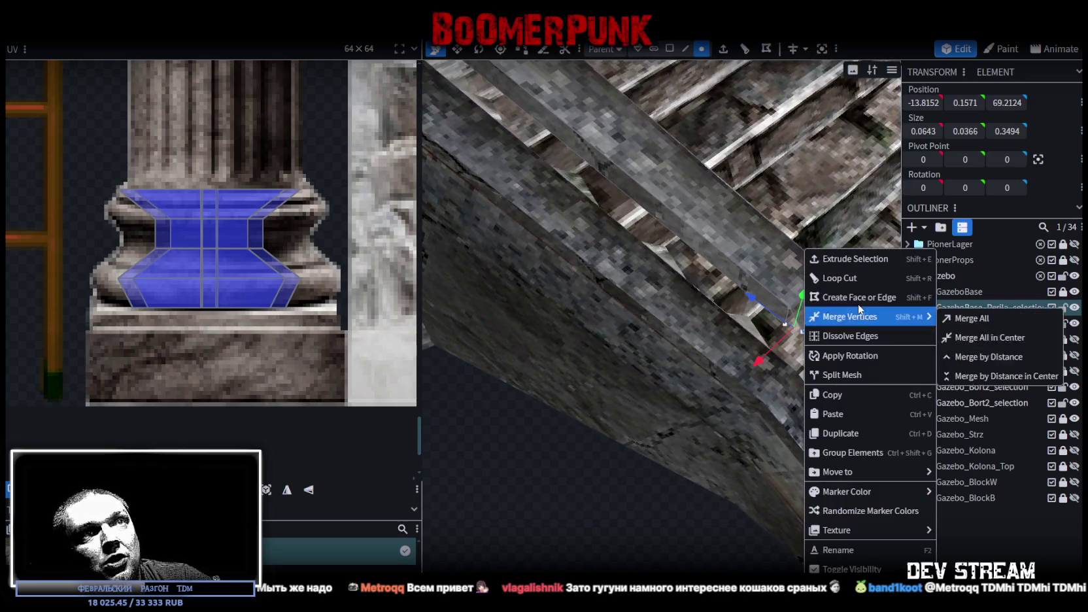
{"action": "left_click", "coordinate": [971, 318]}
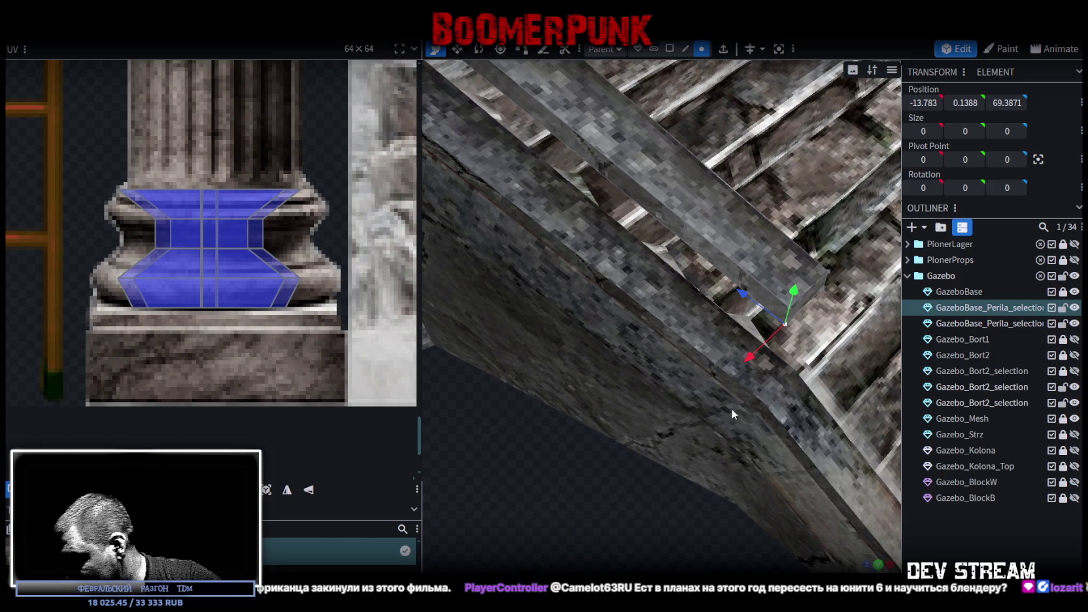
{"action": "mouse_move", "coordinate": [730, 408]}
{"action": "left_mouse_down"}
{"action": "mouse_move", "coordinate": [744, 382]}
{"action": "mouse_move", "coordinate": [500, 426]}
{"action": "left_mouse_up"}
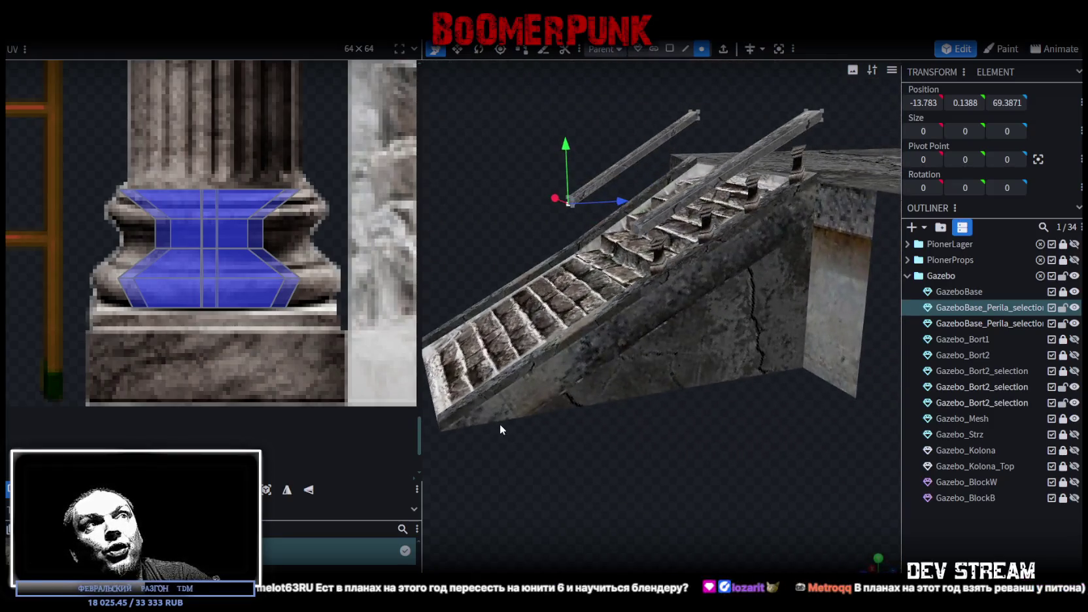
Select the whole floating handrail above the balusters in edge mode
{"action": "mouse_move", "coordinate": [728, 433]}
{"action": "left_mouse_down"}
{"action": "mouse_move", "coordinate": [606, 418]}
{"action": "mouse_move", "coordinate": [824, 438]}
{"action": "mouse_move", "coordinate": [793, 353]}
{"action": "mouse_move", "coordinate": [720, 552]}
{"action": "mouse_move", "coordinate": [729, 493]}
{"action": "mouse_move", "coordinate": [744, 494]}
{"action": "left_mouse_up"}
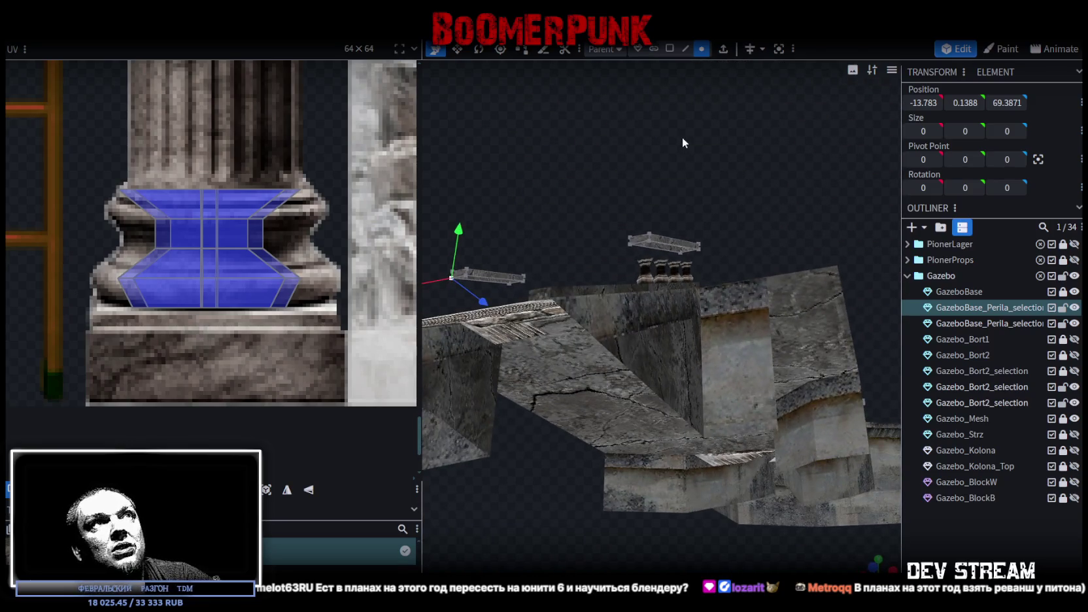
{"action": "left_click_drag", "start_coordinate": [682, 137], "coordinate": [672, 94]}
{"action": "left_click", "coordinate": [685, 49]}
{"action": "scroll", "coordinate": [699, 106], "scroll_direction": "up", "scroll_amount": 5}
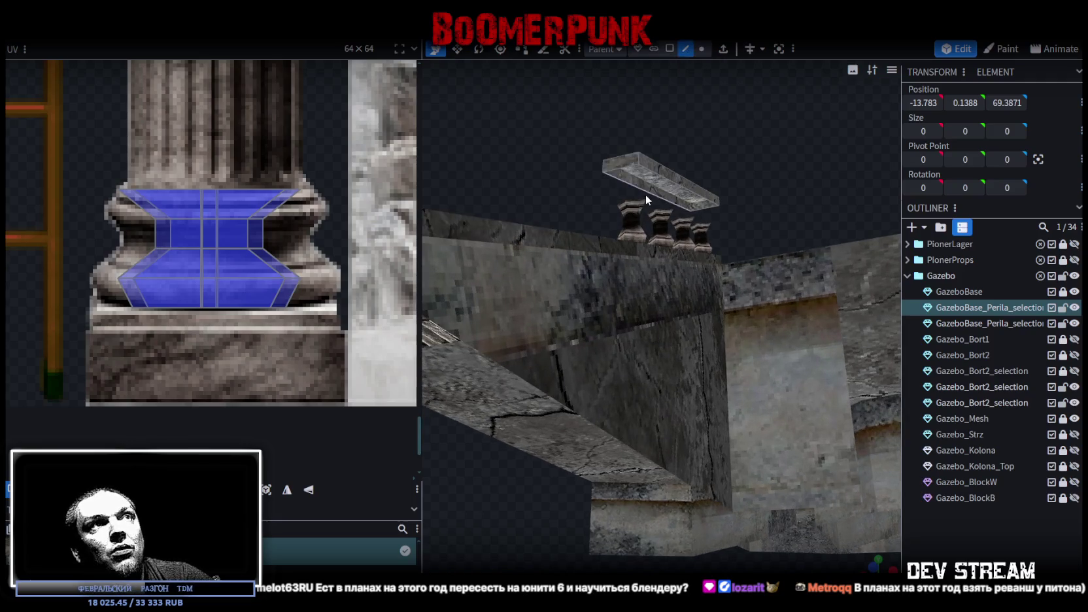
{"action": "left_click", "coordinate": [646, 192]}
{"action": "left_click", "coordinate": [685, 191]}
Move the rail's UVs onto the cracked concrete texture
{"action": "mouse_move", "coordinate": [741, 133]}
{"action": "left_mouse_down"}
{"action": "mouse_move", "coordinate": [696, 153]}
{"action": "mouse_move", "coordinate": [703, 164]}
{"action": "mouse_move", "coordinate": [717, 163]}
{"action": "mouse_move", "coordinate": [716, 137]}
{"action": "left_mouse_up"}
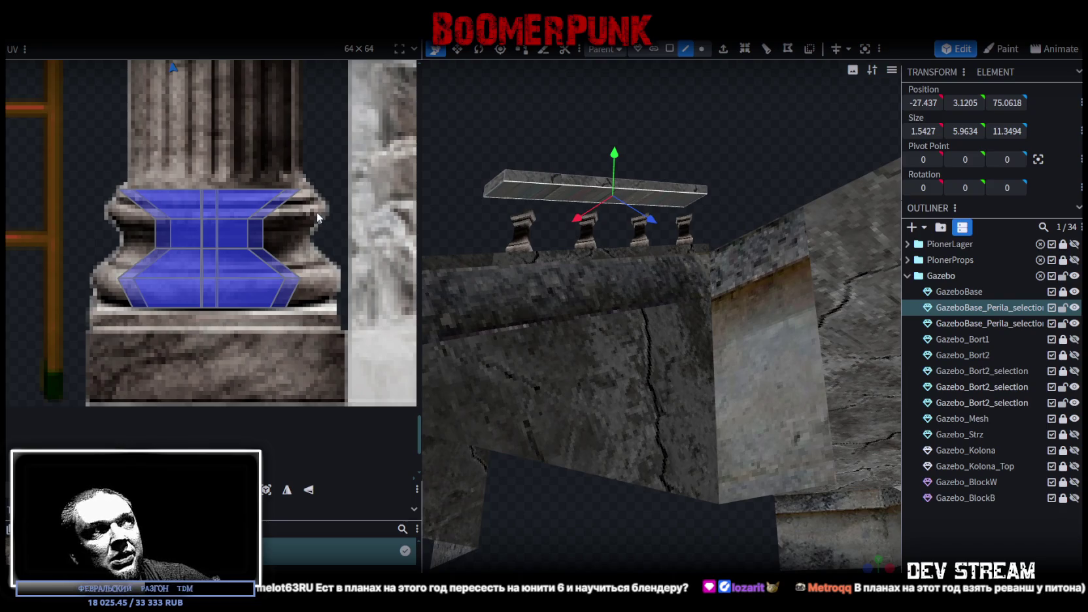
{"action": "scroll", "coordinate": [317, 212], "scroll_direction": "down", "scroll_amount": 2}
{"action": "scroll", "coordinate": [275, 262], "scroll_direction": "down", "scroll_amount": 2}
{"action": "scroll", "coordinate": [209, 307], "scroll_direction": "down", "scroll_amount": 2}
{"action": "scroll", "coordinate": [222, 212], "scroll_direction": "down", "scroll_amount": 2}
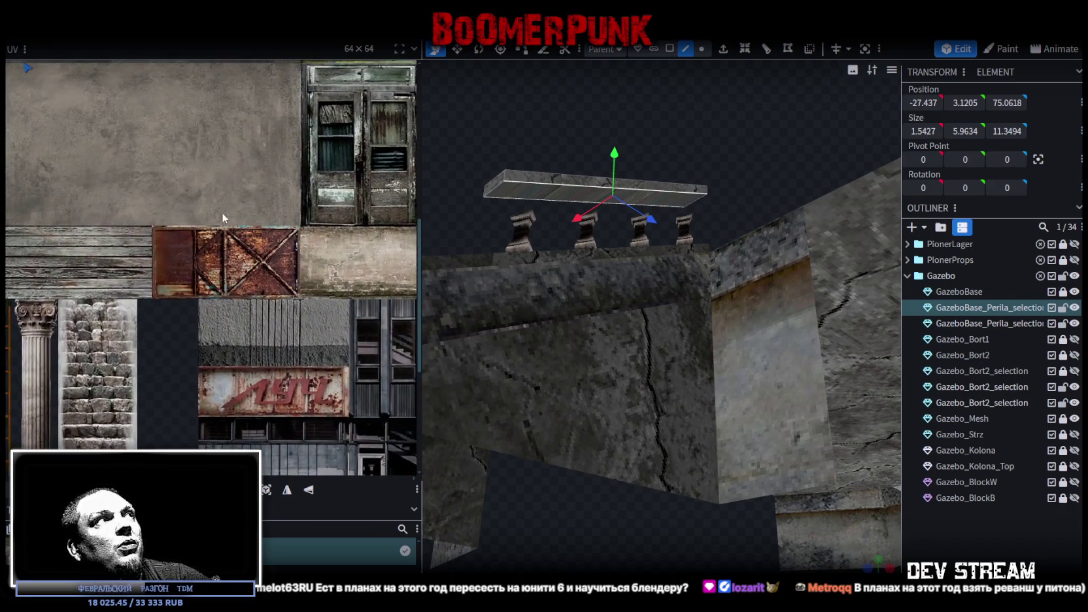
{"action": "scroll", "coordinate": [222, 212], "scroll_direction": "down", "scroll_amount": 2}
{"action": "scroll", "coordinate": [175, 268], "scroll_direction": "down", "scroll_amount": 2}
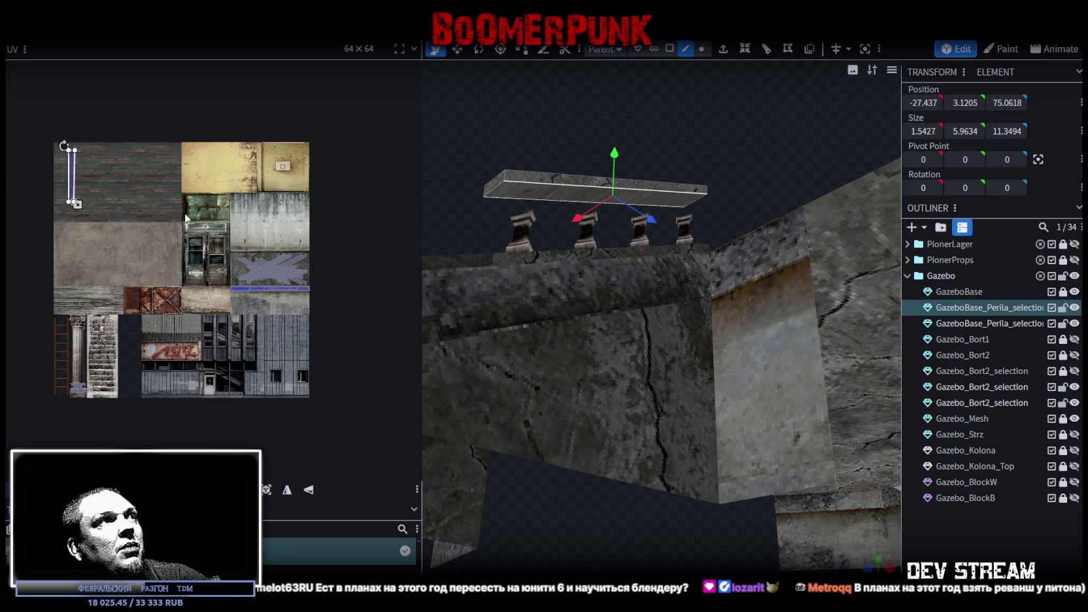
{"action": "left_click_drag", "start_coordinate": [73, 175], "coordinate": [261, 278]}
{"action": "scroll", "coordinate": [256, 274], "scroll_direction": "up", "scroll_amount": 2}
{"action": "scroll", "coordinate": [206, 264], "scroll_direction": "up", "scroll_amount": 2}
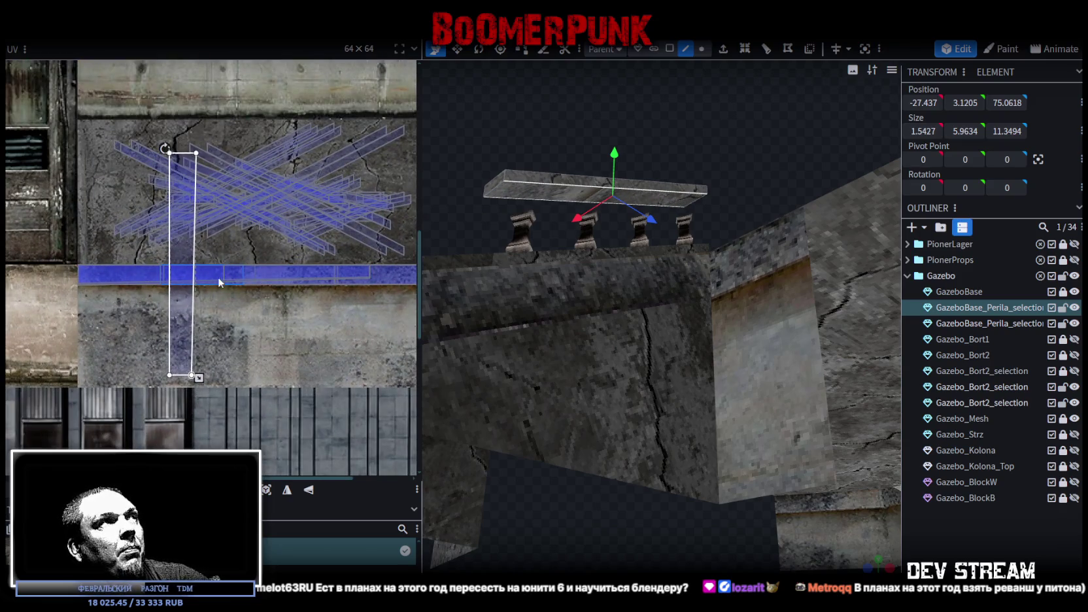
{"action": "middle_click_drag", "start_coordinate": [249, 236], "coordinate": [235, 298]}
Rotate the UV face horizontal, then move and shrink it to fit the concrete band
{"action": "right_click", "coordinate": [176, 302]}
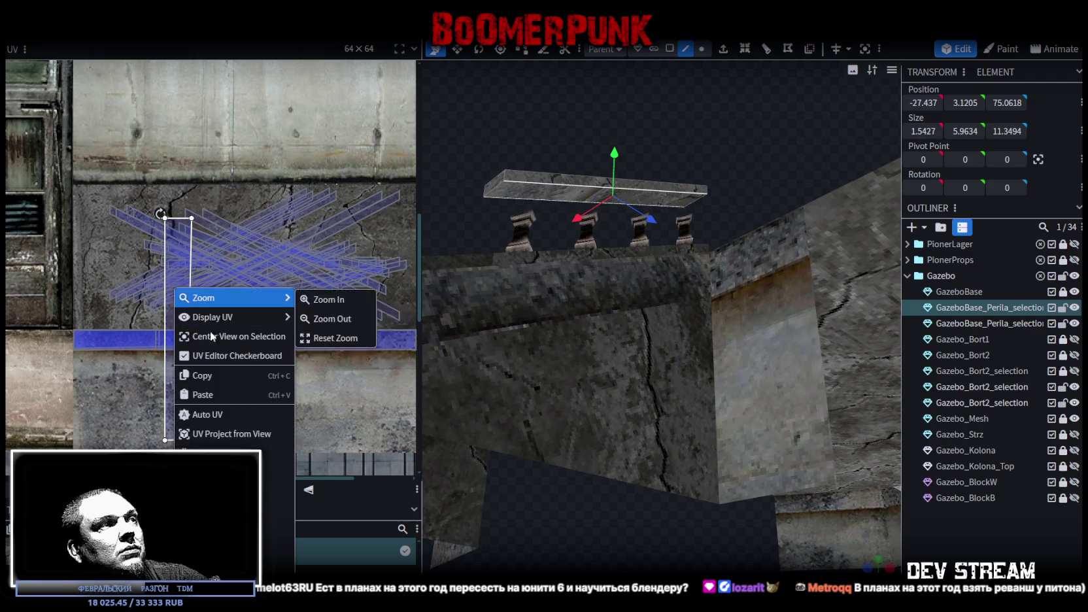
{"action": "left_click", "coordinate": [314, 472]}
{"action": "left_click_drag", "start_coordinate": [266, 293], "coordinate": [213, 314]}
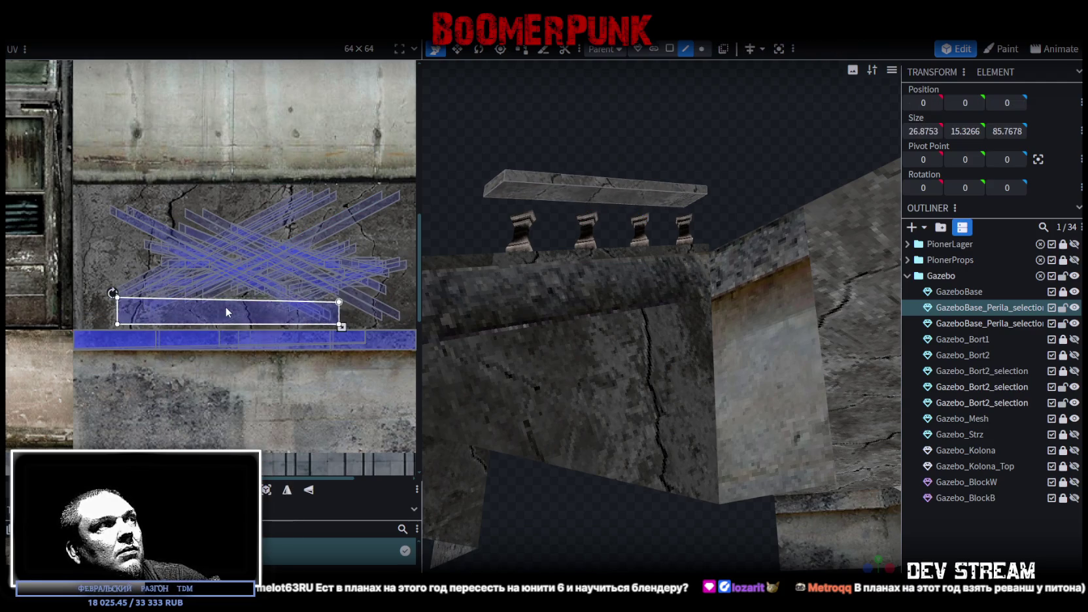
{"action": "left_click_drag", "start_coordinate": [329, 331], "coordinate": [218, 322]}
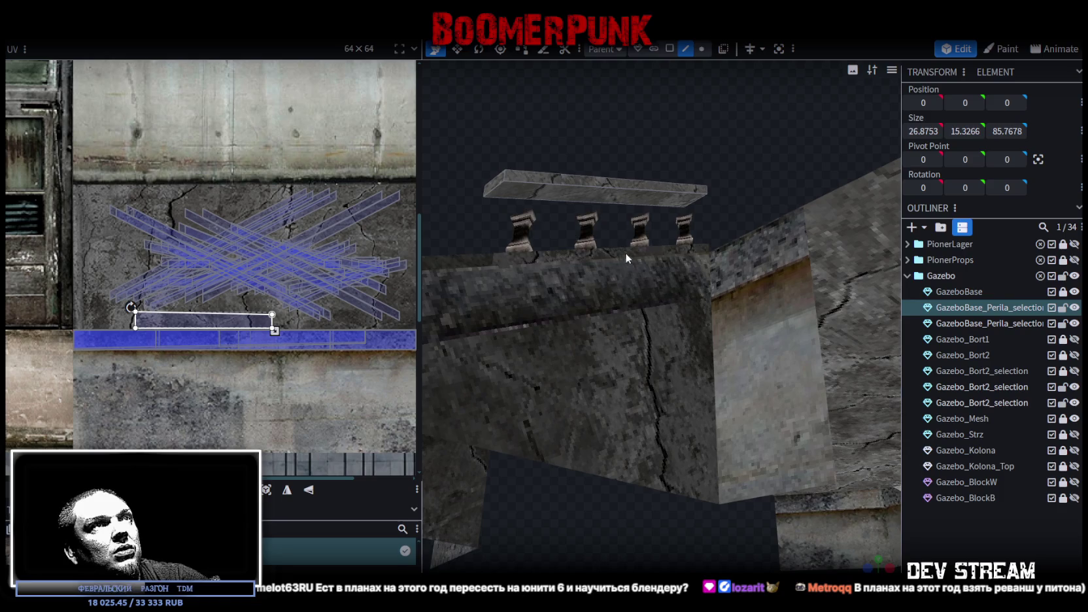
{"action": "mouse_move", "coordinate": [562, 144]}
{"action": "left_mouse_down"}
{"action": "mouse_move", "coordinate": [563, 110]}
{"action": "mouse_move", "coordinate": [642, 230]}
{"action": "mouse_move", "coordinate": [769, 216]}
{"action": "mouse_move", "coordinate": [789, 228]}
{"action": "left_mouse_up"}
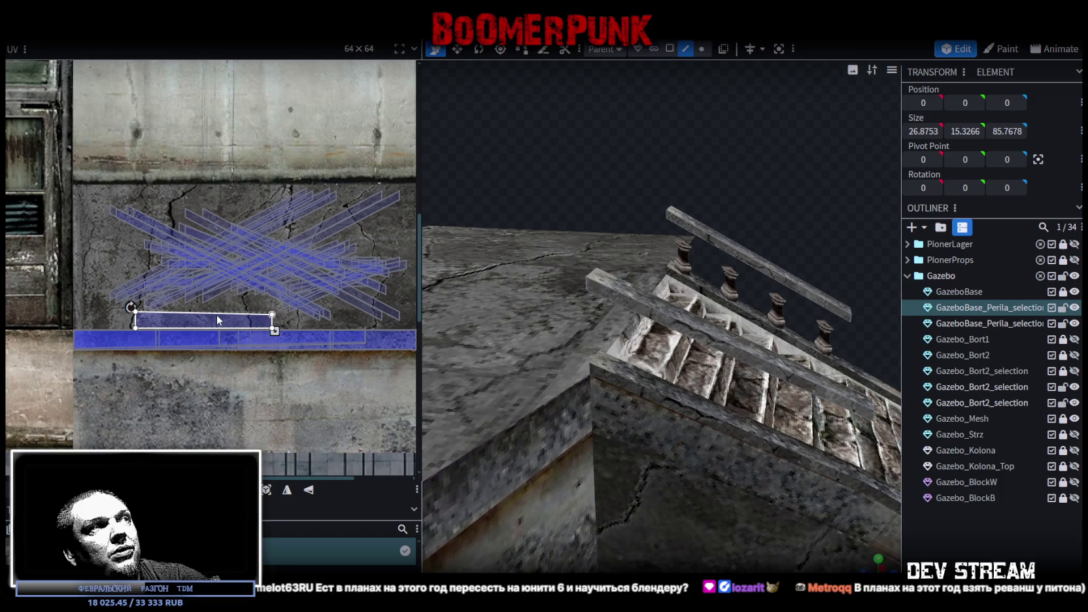
{"action": "left_click_drag", "start_coordinate": [273, 330], "coordinate": [223, 324]}
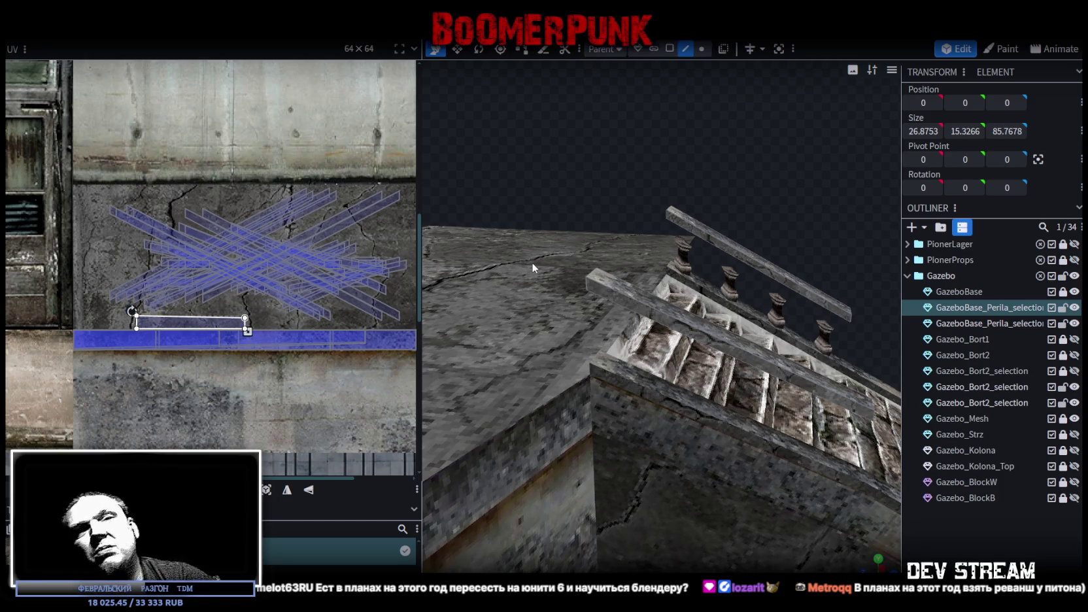
Show the model in plain solid shading with the Z key
{"action": "mouse_move", "coordinate": [755, 189]}
{"action": "left_mouse_down"}
{"action": "mouse_move", "coordinate": [724, 169]}
{"action": "mouse_move", "coordinate": [486, 131]}
{"action": "mouse_move", "coordinate": [492, 105]}
{"action": "mouse_move", "coordinate": [756, 157]}
{"action": "mouse_move", "coordinate": [758, 125]}
{"action": "mouse_move", "coordinate": [734, 118]}
{"action": "mouse_move", "coordinate": [746, 106]}
{"action": "left_mouse_up"}
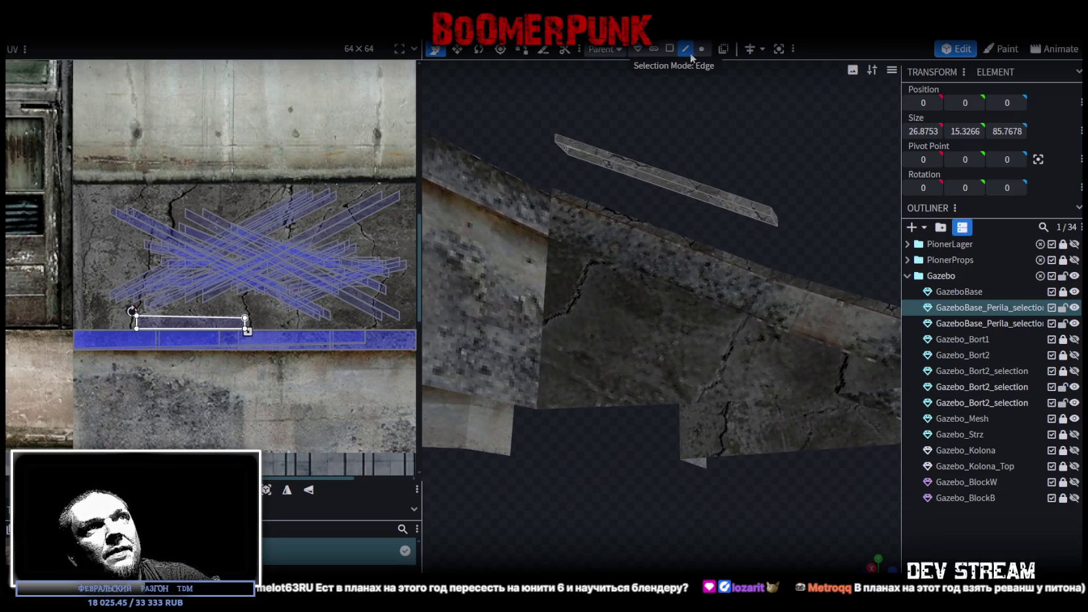
{"action": "mouse_move", "coordinate": [745, 178]}
{"action": "left_mouse_down"}
{"action": "mouse_move", "coordinate": [812, 185]}
{"action": "mouse_move", "coordinate": [557, 184]}
{"action": "mouse_move", "coordinate": [633, 194]}
{"action": "mouse_move", "coordinate": [896, 180]}
{"action": "mouse_move", "coordinate": [748, 146]}
{"action": "left_mouse_up"}
{"action": "key", "text": "z"}
{"action": "key", "text": "z"}
{"action": "key", "text": "z"}
{"action": "key", "text": "z"}
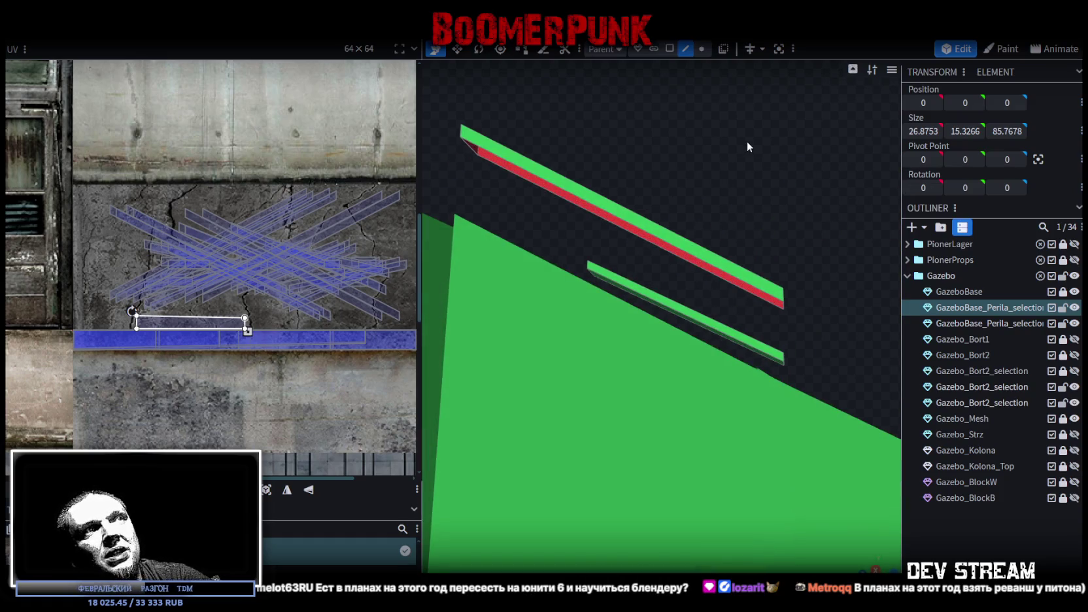
Select the handrail's top edge and lay its UV strip horizontally on the texture atlas
{"action": "left_click", "coordinate": [625, 234]}
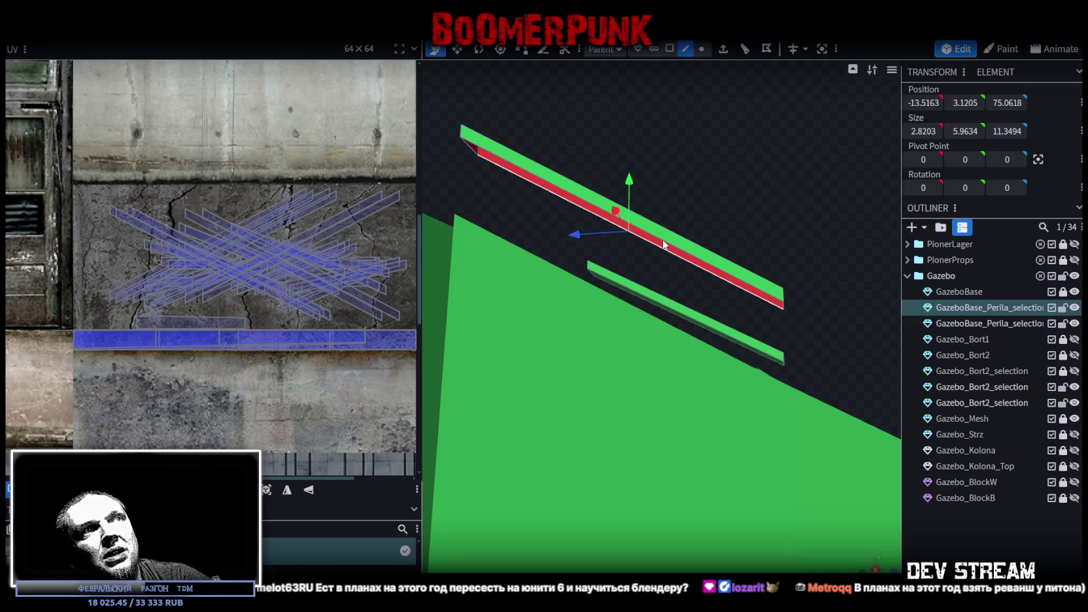
{"action": "scroll", "coordinate": [194, 234], "scroll_direction": "down", "scroll_amount": 2}
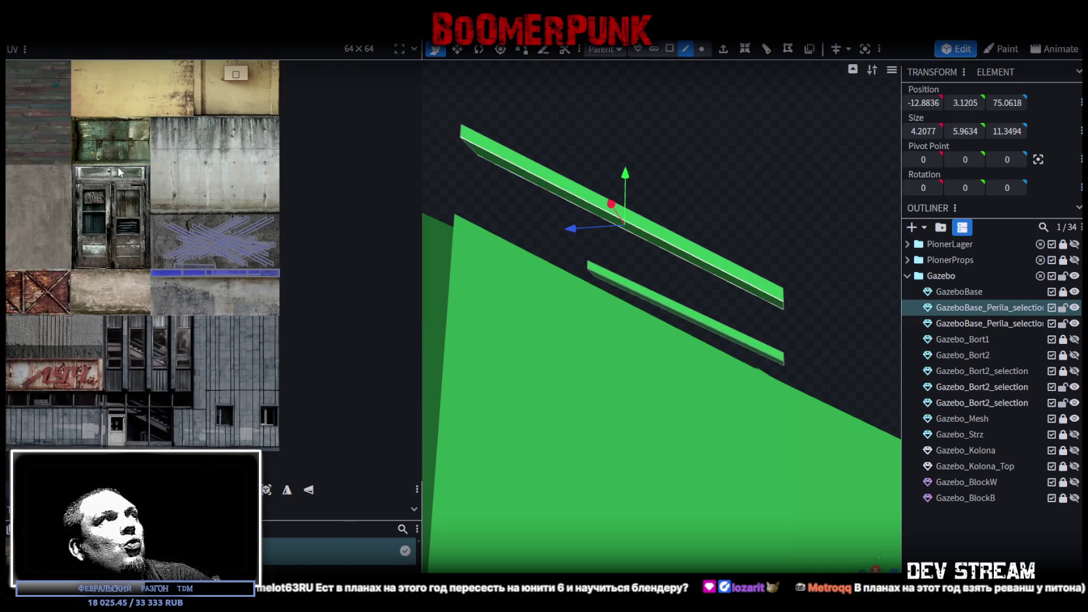
{"action": "scroll", "coordinate": [238, 258], "scroll_direction": "down", "scroll_amount": 1}
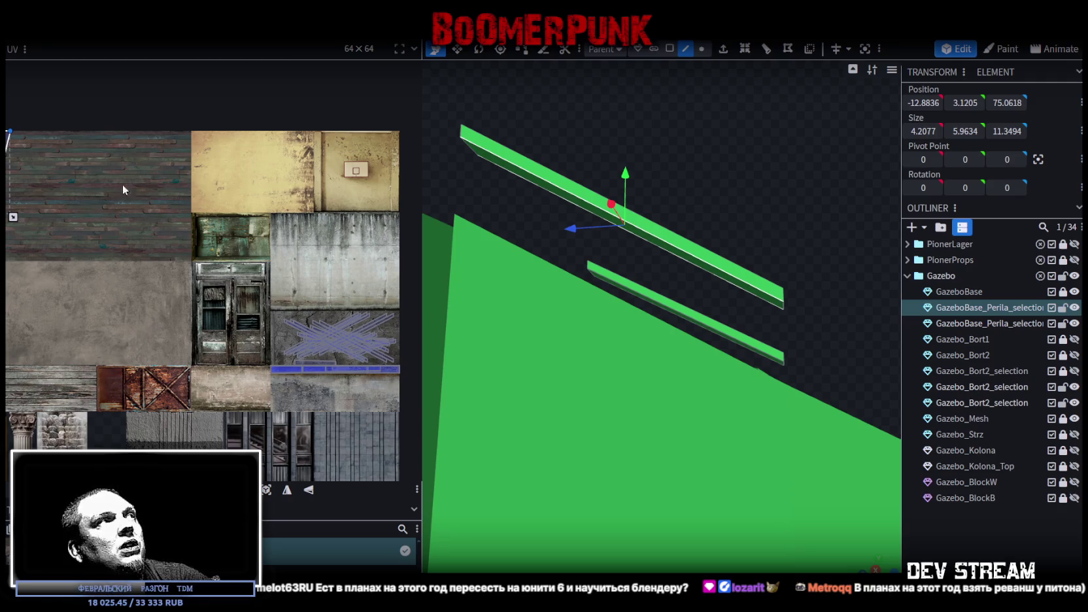
{"action": "left_click_drag", "start_coordinate": [10, 144], "coordinate": [235, 268]}
{"action": "left_click_drag", "start_coordinate": [219, 221], "coordinate": [190, 260]}
{"action": "left_click_drag", "start_coordinate": [303, 233], "coordinate": [292, 233]}
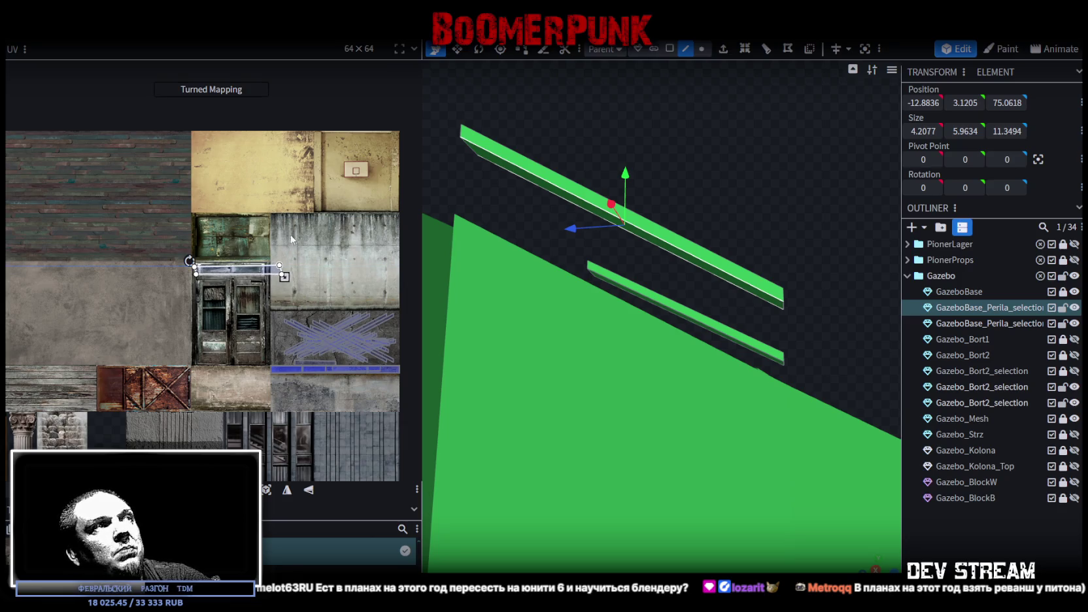
{"action": "left_click_drag", "start_coordinate": [239, 275], "coordinate": [333, 364]}
Snap the UV strip just above the blue bar and shorten it to a short piece
{"action": "scroll", "coordinate": [333, 364], "scroll_direction": "up", "scroll_amount": 2}
{"action": "scroll", "coordinate": [334, 364], "scroll_direction": "up", "scroll_amount": 2}
{"action": "left_click_drag", "start_coordinate": [268, 346], "coordinate": [285, 338]}
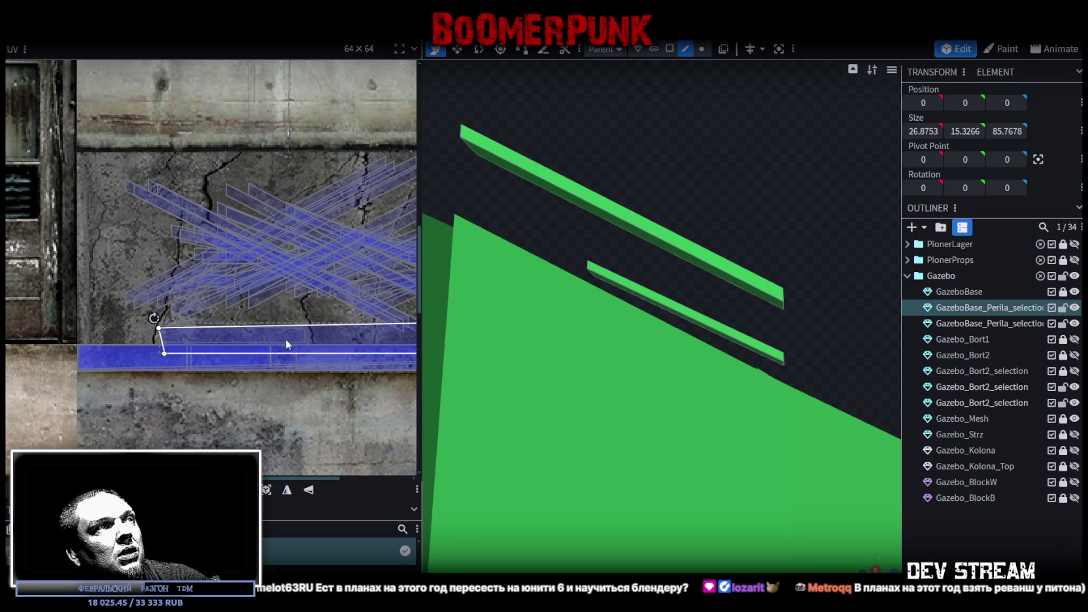
{"action": "scroll", "coordinate": [285, 338], "scroll_direction": "down", "scroll_amount": 2}
{"action": "middle_click_drag", "start_coordinate": [226, 321], "coordinate": [145, 308]}
{"action": "left_click_drag", "start_coordinate": [296, 328], "coordinate": [179, 317]}
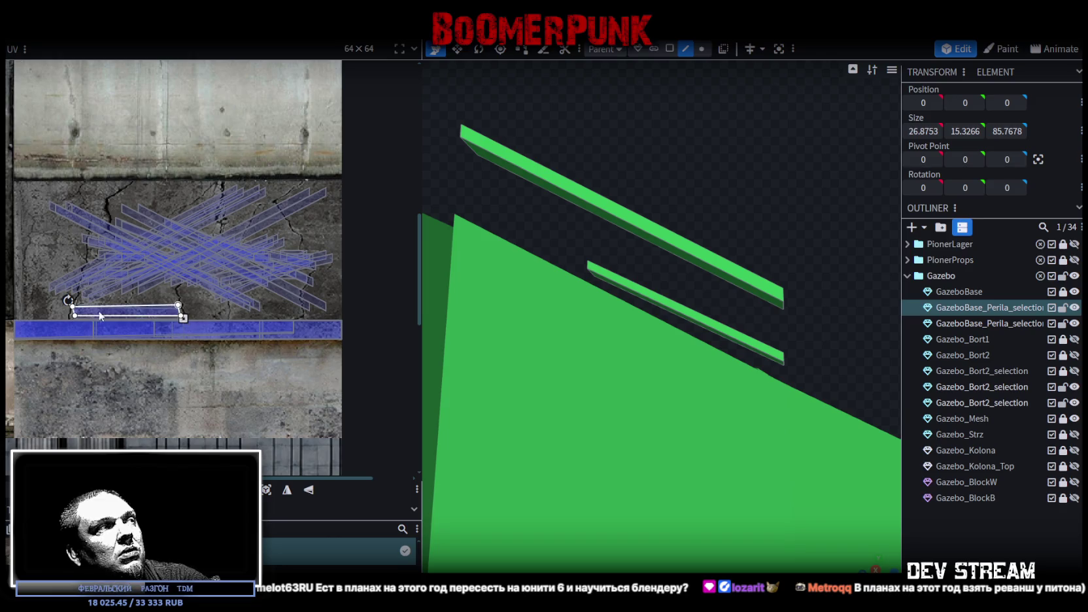
{"action": "scroll", "coordinate": [100, 316], "scroll_direction": "up", "scroll_amount": 3}
{"action": "left_click_drag", "start_coordinate": [70, 298], "coordinate": [78, 313]}
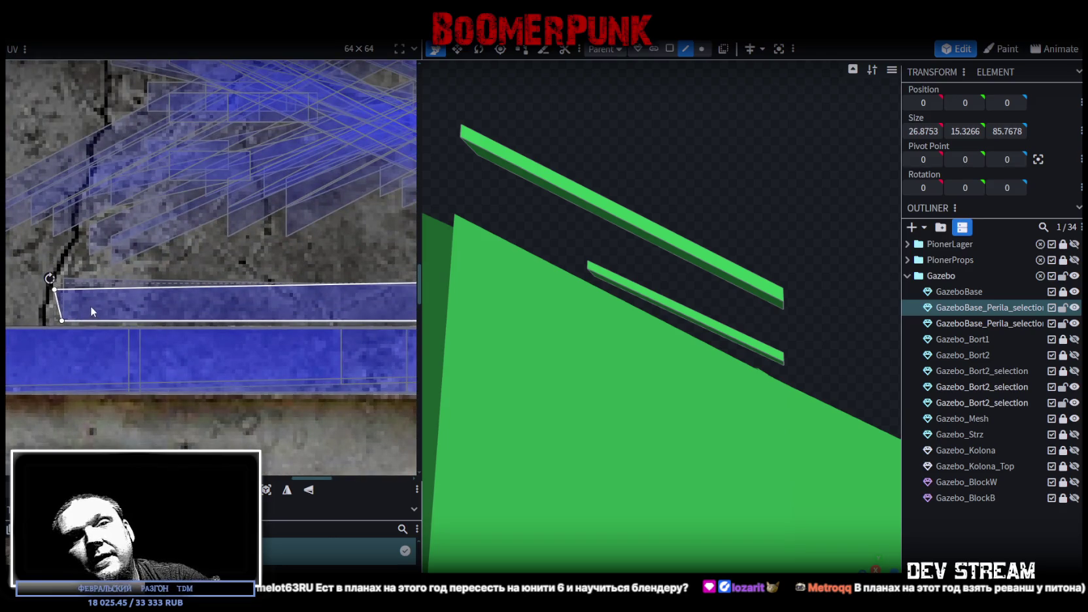
{"action": "scroll", "coordinate": [718, 228], "scroll_direction": "down", "scroll_amount": 3}
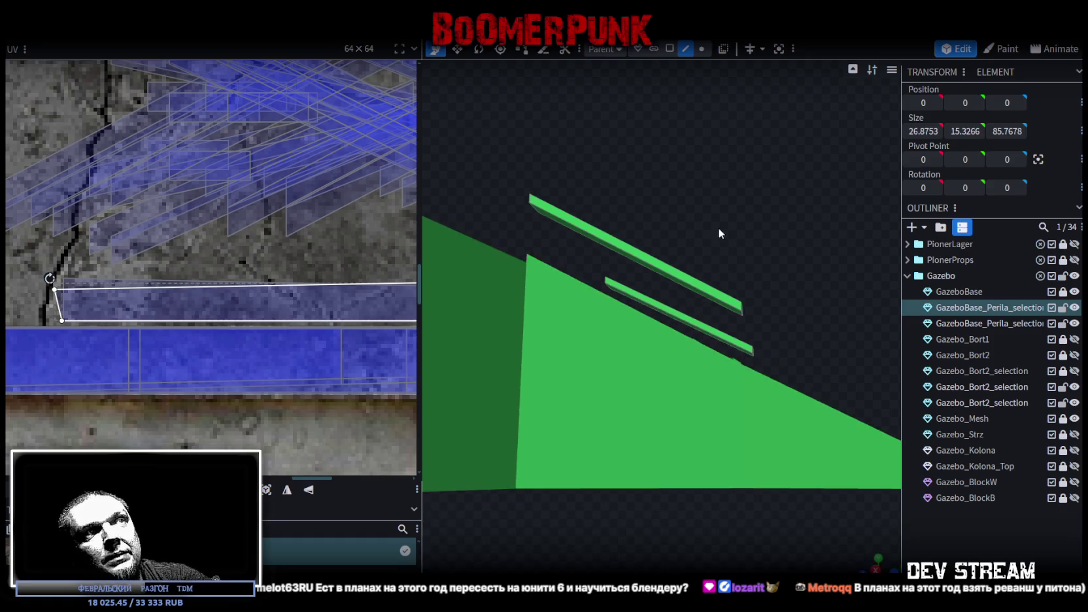
{"action": "mouse_move", "coordinate": [717, 227]}
{"action": "left_mouse_down"}
{"action": "mouse_move", "coordinate": [611, 341]}
{"action": "mouse_move", "coordinate": [729, 278]}
{"action": "mouse_move", "coordinate": [700, 274]}
{"action": "left_mouse_up"}
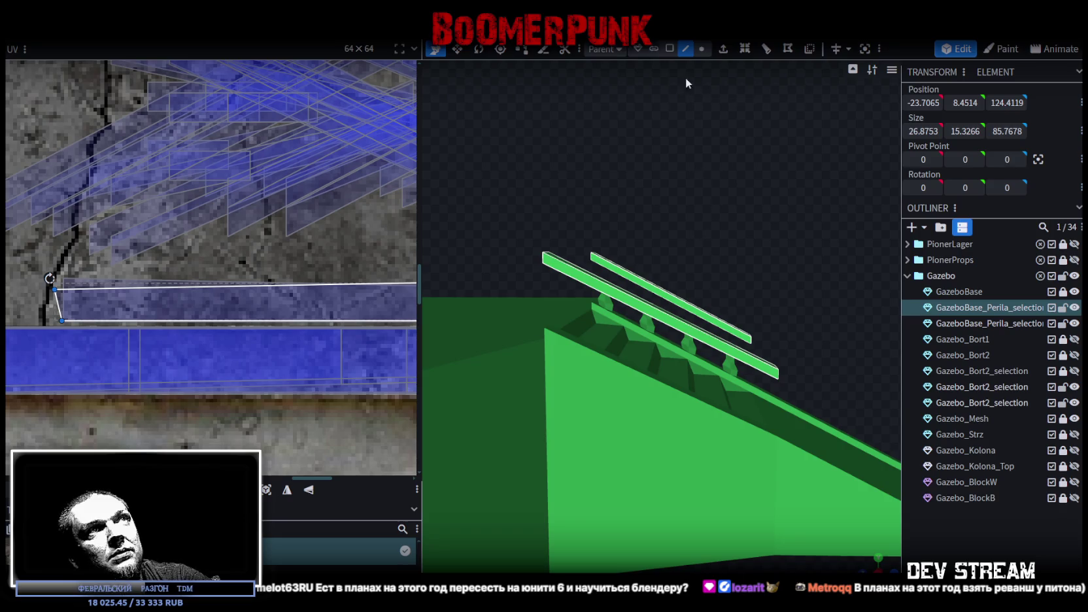
Select the handrail bar's faces and lower it on Y onto the balusters
{"action": "left_click", "coordinate": [670, 49]}
{"action": "mouse_move", "coordinate": [665, 236]}
{"action": "left_mouse_down"}
{"action": "mouse_move", "coordinate": [645, 264]}
{"action": "mouse_move", "coordinate": [678, 262]}
{"action": "mouse_move", "coordinate": [595, 413]}
{"action": "left_mouse_up"}
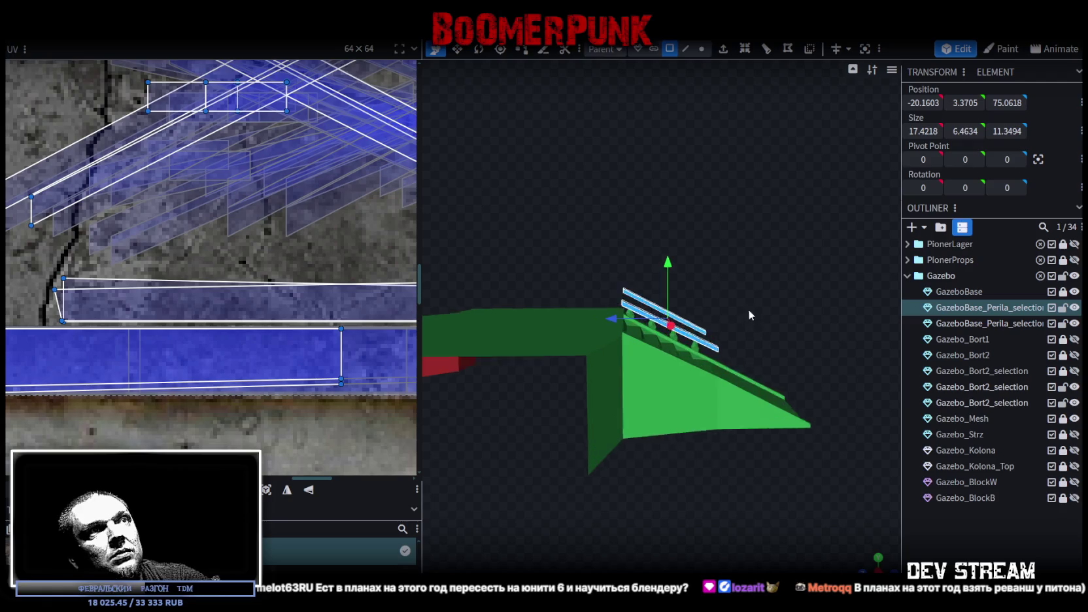
{"action": "scroll", "coordinate": [713, 281], "scroll_direction": "up", "scroll_amount": 5}
{"action": "left_click_drag", "start_coordinate": [754, 219], "coordinate": [727, 227]}
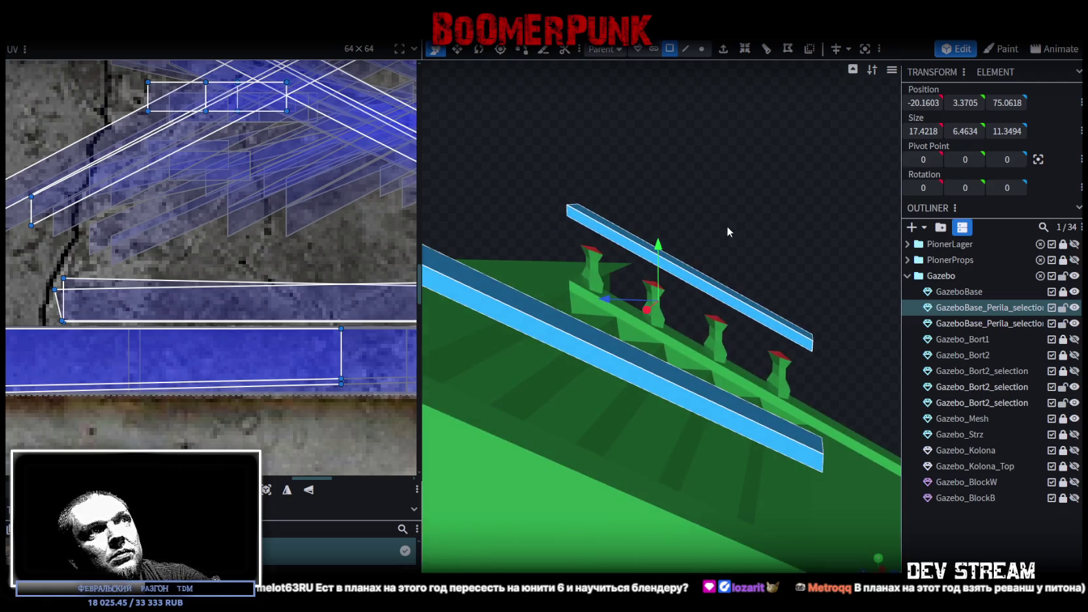
{"action": "mouse_move", "coordinate": [663, 252]}
{"action": "left_mouse_down"}
{"action": "mouse_move", "coordinate": [720, 214]}
{"action": "mouse_move", "coordinate": [867, 204]}
{"action": "mouse_move", "coordinate": [620, 232]}
{"action": "mouse_move", "coordinate": [648, 247]}
{"action": "mouse_move", "coordinate": [712, 236]}
{"action": "mouse_move", "coordinate": [735, 216]}
{"action": "mouse_move", "coordinate": [725, 240]}
{"action": "left_mouse_up"}
{"action": "mouse_move", "coordinate": [676, 175]}
{"action": "left_mouse_down"}
{"action": "mouse_move", "coordinate": [731, 170]}
{"action": "mouse_move", "coordinate": [716, 156]}
{"action": "mouse_move", "coordinate": [741, 145]}
{"action": "mouse_move", "coordinate": [744, 129]}
{"action": "mouse_move", "coordinate": [672, 130]}
{"action": "left_mouse_up"}
Raise the baluster top vertices slightly so they meet the handrail
{"action": "left_click", "coordinate": [702, 49]}
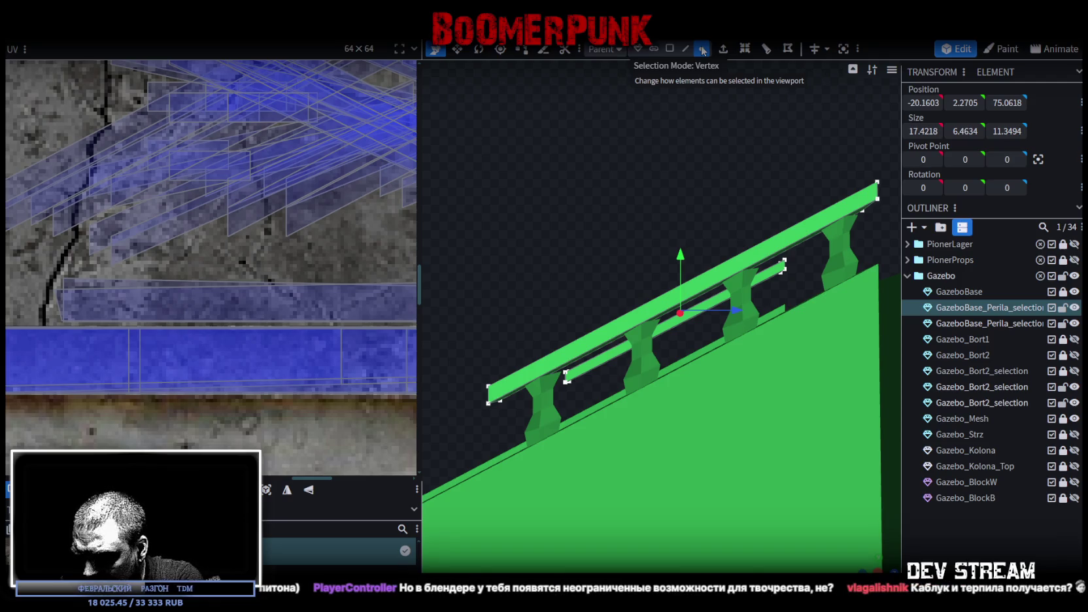
{"action": "scroll", "coordinate": [616, 248], "scroll_direction": "up", "scroll_amount": 3}
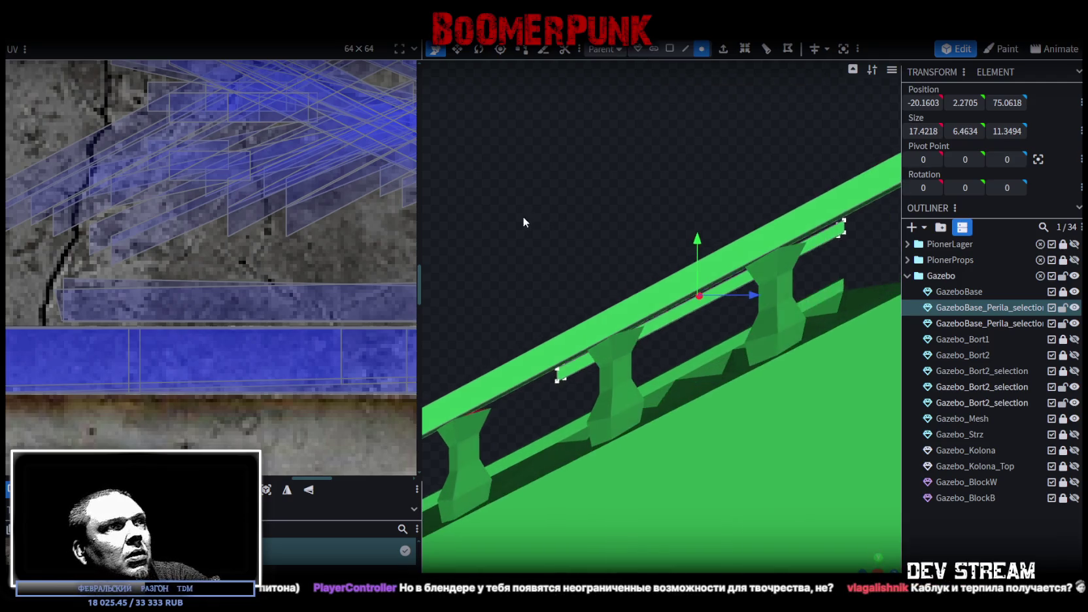
{"action": "left_click", "coordinate": [476, 425]}
{"action": "left_click", "coordinate": [492, 407]}
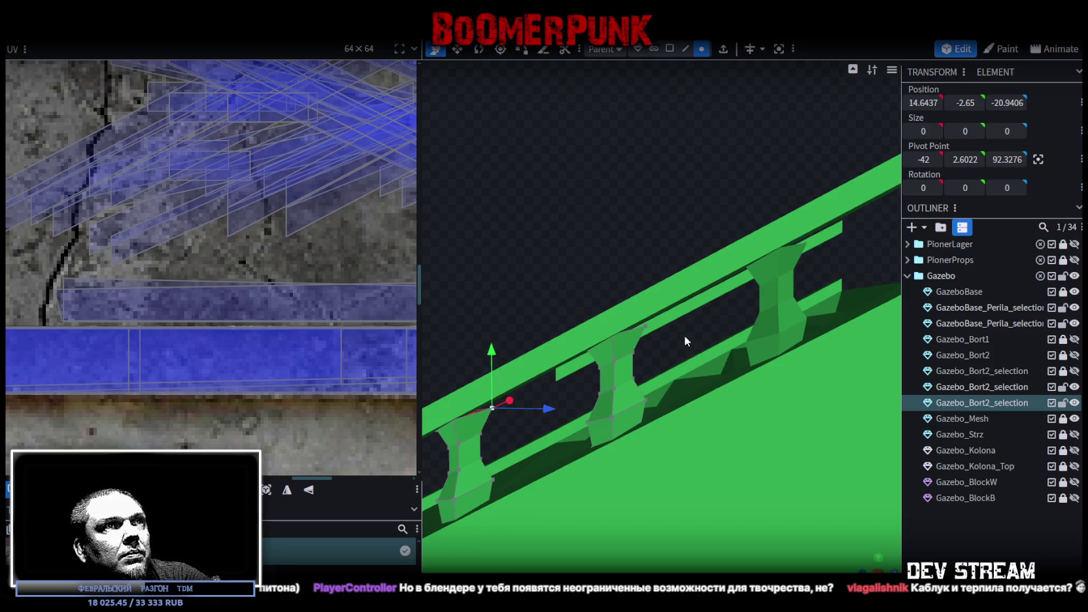
{"action": "mouse_move", "coordinate": [724, 338]}
{"action": "left_mouse_down"}
{"action": "mouse_move", "coordinate": [689, 272]}
{"action": "mouse_move", "coordinate": [517, 294]}
{"action": "mouse_move", "coordinate": [663, 225]}
{"action": "left_mouse_up"}
{"action": "left_click_drag", "start_coordinate": [643, 322], "coordinate": [643, 317]}
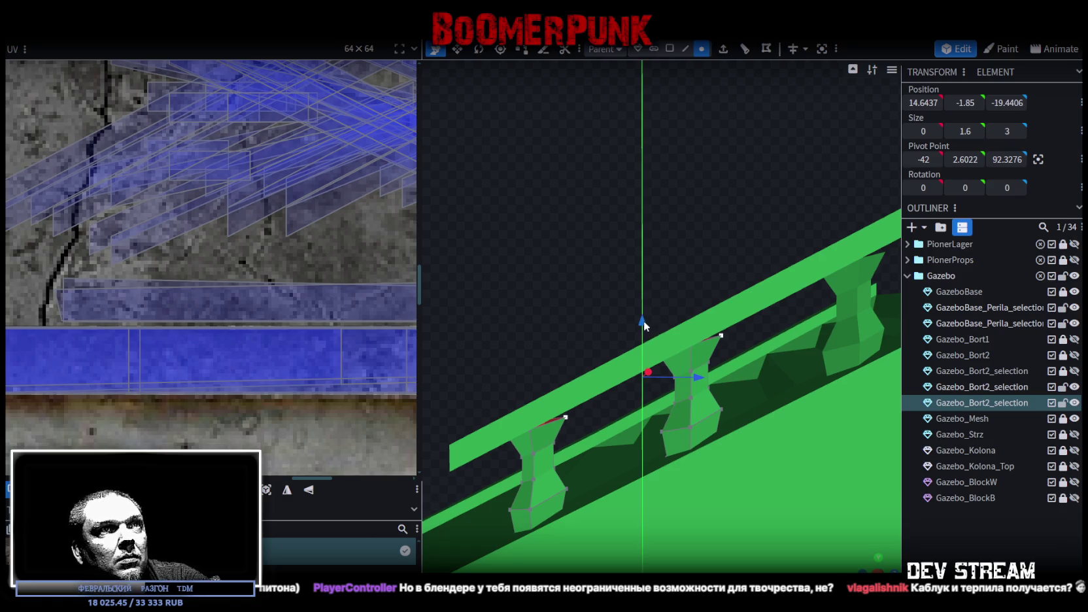
{"action": "left_click", "coordinate": [980, 387]}
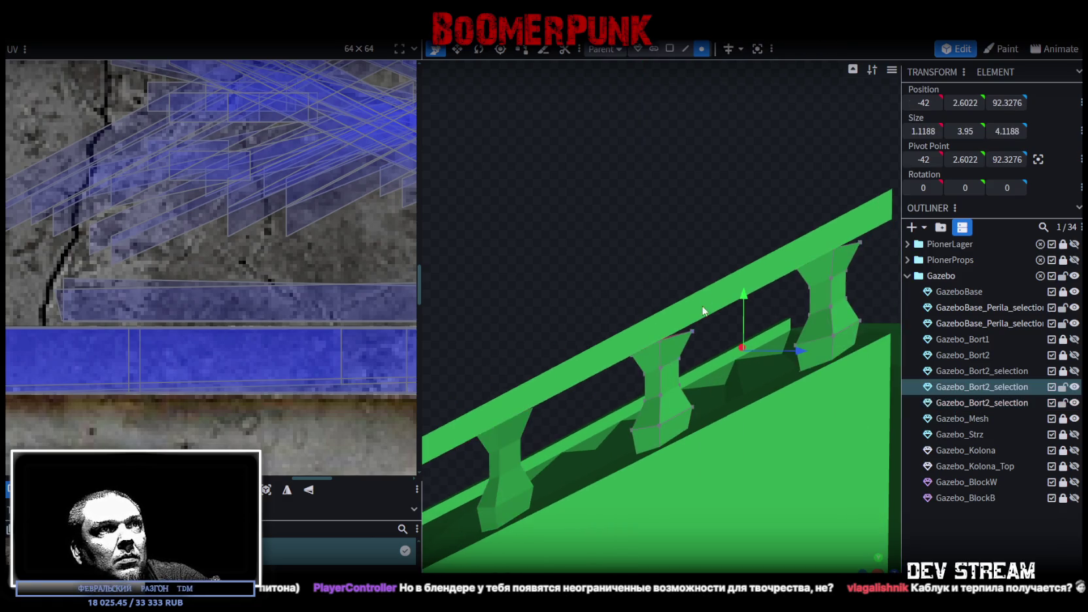
{"action": "left_click", "coordinate": [862, 240], "text": "shift"}
{"action": "left_click_drag", "start_coordinate": [775, 225], "coordinate": [775, 227]}
{"action": "left_click_drag", "start_coordinate": [674, 222], "coordinate": [865, 247]}
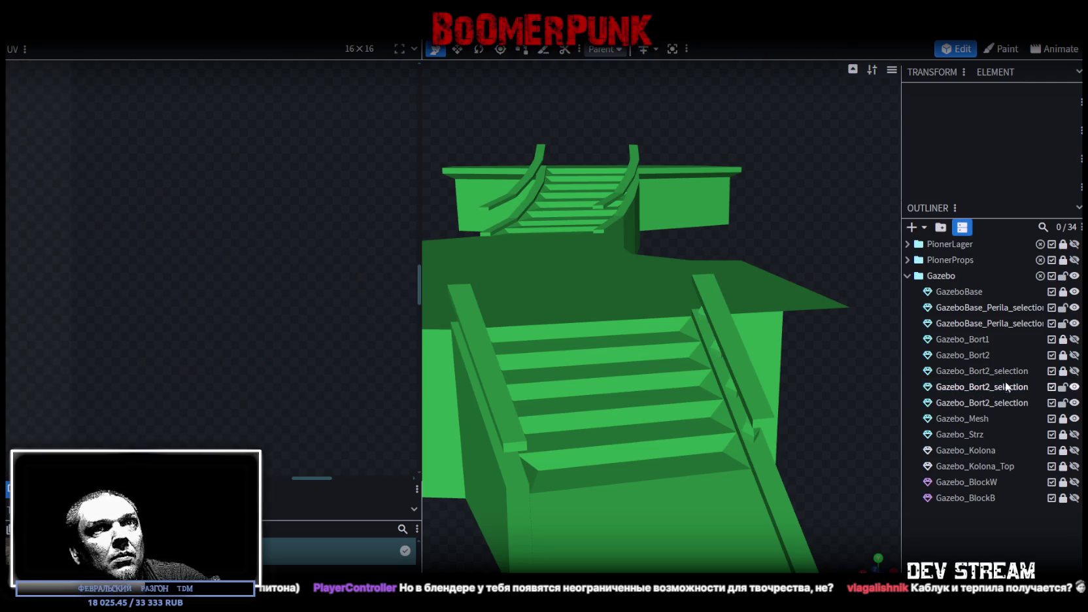
Merge the three selected baluster meshes into one object
{"action": "left_click", "coordinate": [994, 402], "text": "ctrl"}
{"action": "right_click", "coordinate": [1003, 404]}
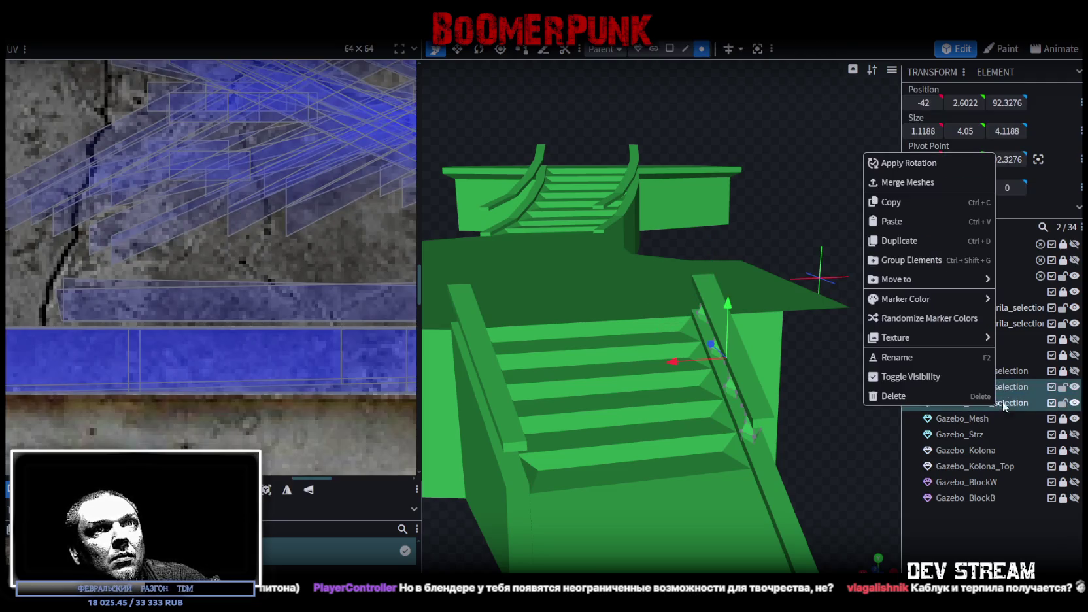
{"action": "left_click", "coordinate": [906, 183]}
{"action": "left_click_drag", "start_coordinate": [835, 366], "coordinate": [849, 363]}
Copy the 64 baluster faces and paste them over onto the left railing
{"action": "left_click", "coordinate": [669, 48]}
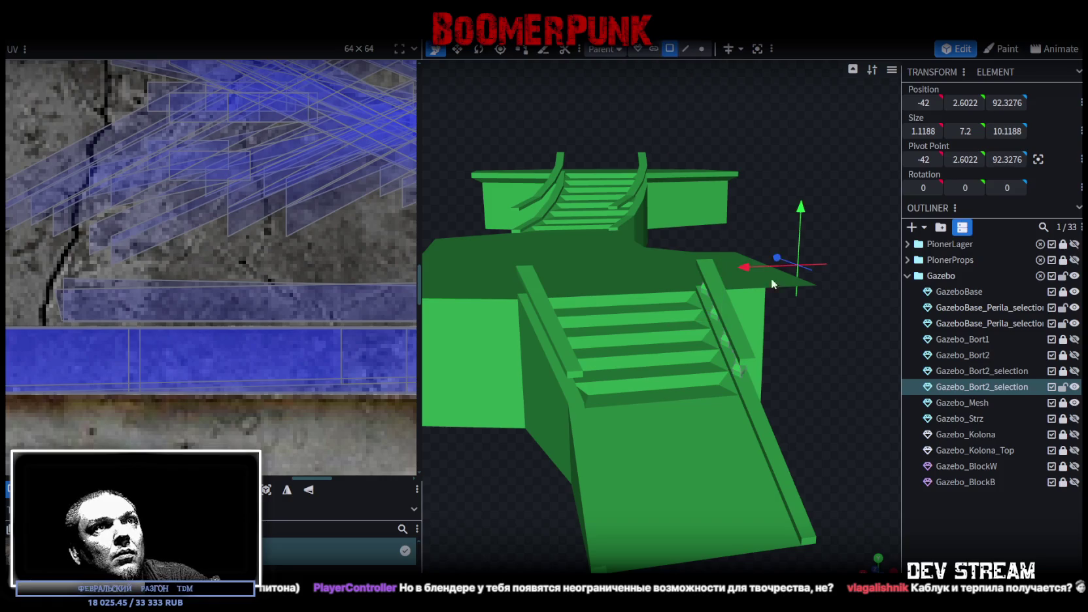
{"action": "left_click_drag", "start_coordinate": [760, 355], "coordinate": [769, 385]}
{"action": "right_click", "coordinate": [767, 387]}
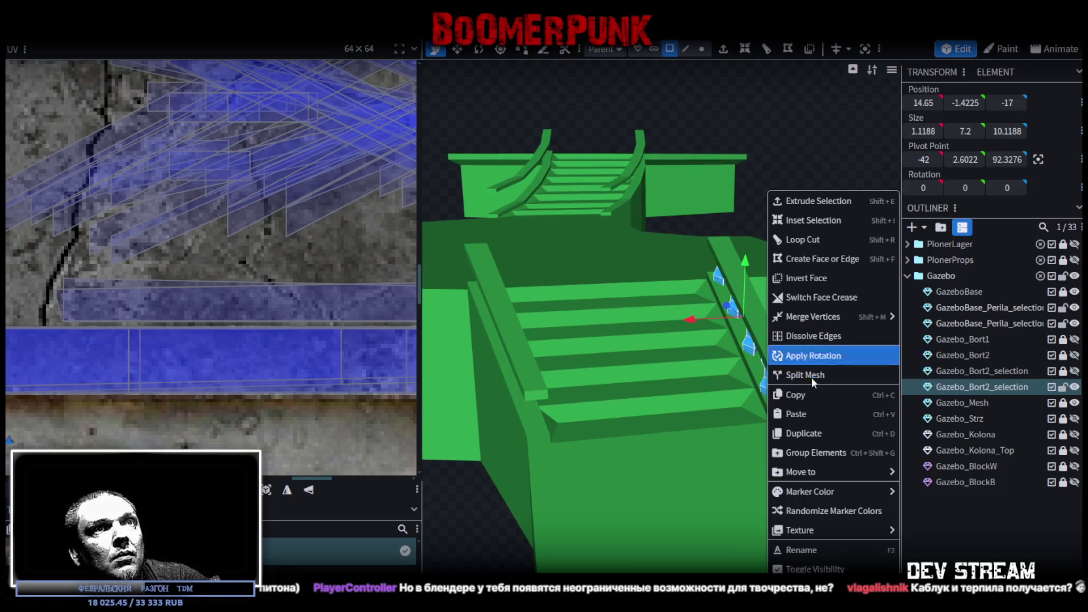
{"action": "left_click", "coordinate": [775, 394]}
{"action": "right_click", "coordinate": [793, 400]}
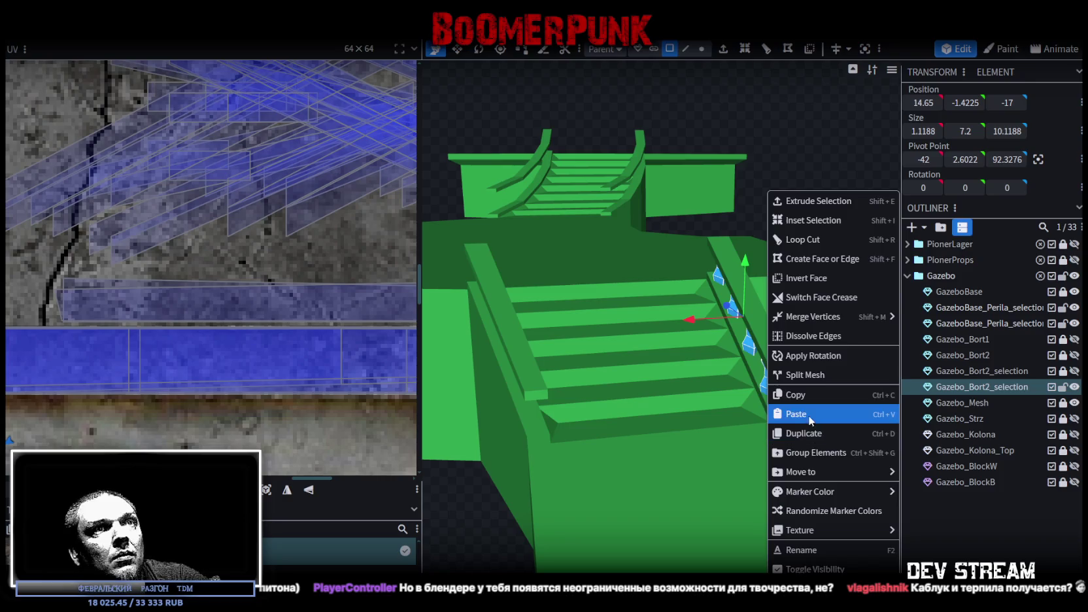
{"action": "left_click", "coordinate": [808, 414]}
{"action": "left_click", "coordinate": [844, 446]}
{"action": "mouse_move", "coordinate": [689, 319]}
{"action": "left_mouse_down"}
{"action": "mouse_move", "coordinate": [464, 352]}
{"action": "mouse_move", "coordinate": [550, 418]}
{"action": "mouse_move", "coordinate": [568, 413]}
{"action": "mouse_move", "coordinate": [532, 439]}
{"action": "mouse_move", "coordinate": [461, 439]}
{"action": "left_mouse_up"}
Shift the baluster along X under the rail until Position X reads 30.25
{"action": "mouse_move", "coordinate": [527, 147]}
{"action": "left_mouse_down"}
{"action": "mouse_move", "coordinate": [536, 206]}
{"action": "mouse_move", "coordinate": [518, 203]}
{"action": "mouse_move", "coordinate": [770, 351]}
{"action": "mouse_move", "coordinate": [608, 201]}
{"action": "mouse_move", "coordinate": [623, 173]}
{"action": "mouse_move", "coordinate": [646, 196]}
{"action": "mouse_move", "coordinate": [676, 168]}
{"action": "mouse_move", "coordinate": [761, 140]}
{"action": "mouse_move", "coordinate": [795, 236]}
{"action": "mouse_move", "coordinate": [656, 264]}
{"action": "left_mouse_up"}
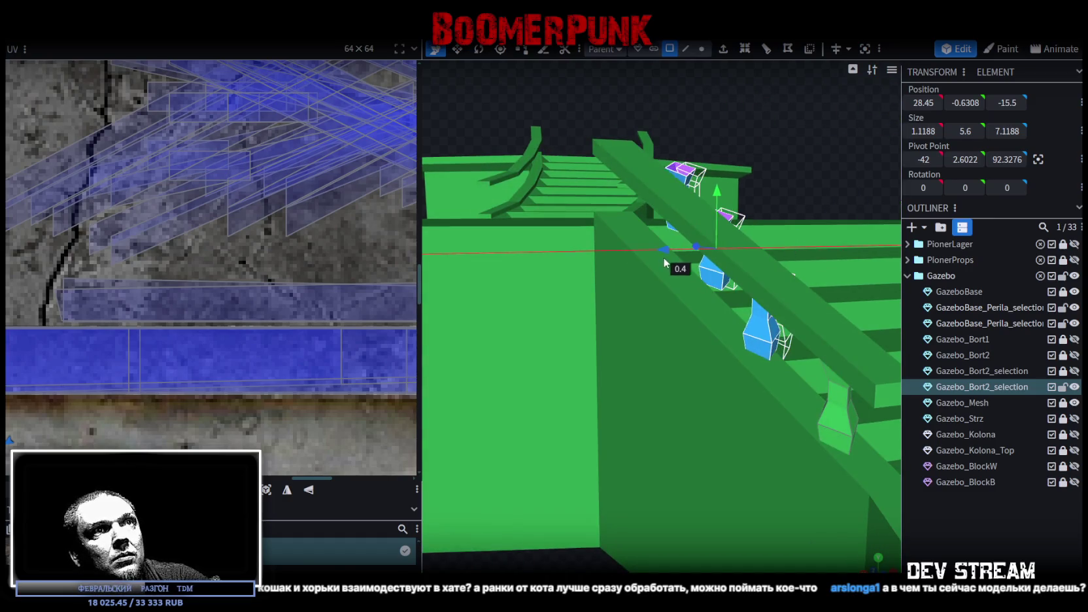
{"action": "mouse_move", "coordinate": [650, 398]}
{"action": "left_mouse_down"}
{"action": "mouse_move", "coordinate": [623, 537]}
{"action": "mouse_move", "coordinate": [569, 495]}
{"action": "mouse_move", "coordinate": [538, 520]}
{"action": "mouse_move", "coordinate": [569, 395]}
{"action": "mouse_move", "coordinate": [501, 387]}
{"action": "mouse_move", "coordinate": [519, 253]}
{"action": "left_mouse_up"}
{"action": "left_click_drag", "start_coordinate": [520, 216], "coordinate": [676, 342], "text": "ctrl"}
{"action": "mouse_move", "coordinate": [582, 200]}
{"action": "left_mouse_down"}
{"action": "mouse_move", "coordinate": [559, 164]}
{"action": "mouse_move", "coordinate": [779, 131]}
{"action": "left_mouse_up"}
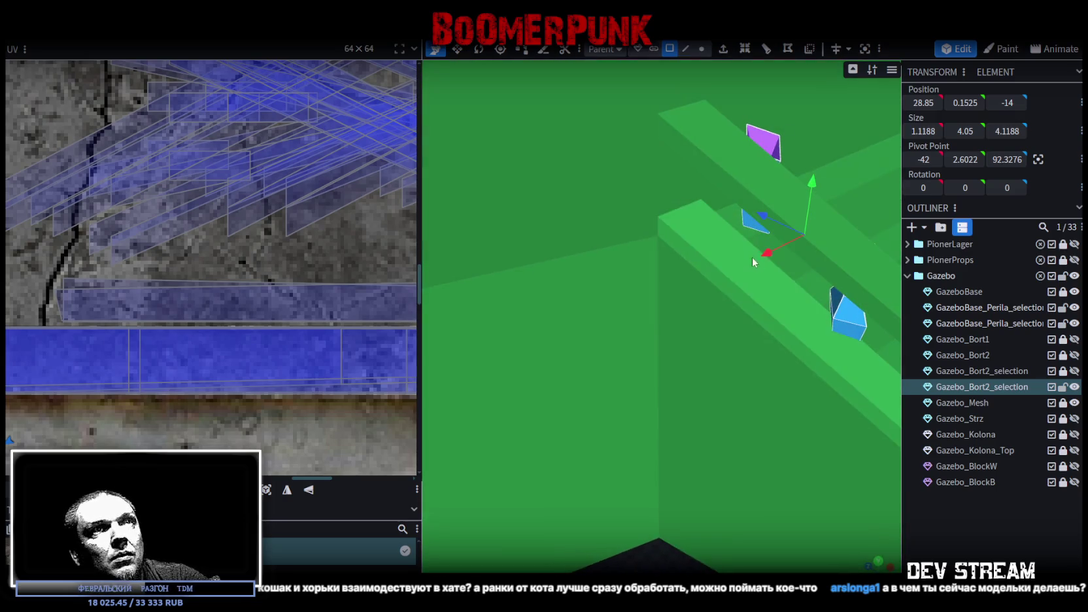
{"action": "left_click_drag", "start_coordinate": [752, 256], "coordinate": [741, 265]}
{"action": "scroll", "coordinate": [719, 500], "scroll_direction": "down", "scroll_amount": 3}
{"action": "mouse_move", "coordinate": [719, 503]}
{"action": "left_mouse_down"}
{"action": "mouse_move", "coordinate": [714, 491]}
{"action": "mouse_move", "coordinate": [529, 483]}
{"action": "mouse_move", "coordinate": [541, 495]}
{"action": "left_mouse_up"}
{"action": "mouse_move", "coordinate": [614, 235]}
{"action": "left_mouse_down"}
{"action": "mouse_move", "coordinate": [475, 221]}
{"action": "mouse_move", "coordinate": [552, 150]}
{"action": "mouse_move", "coordinate": [657, 309]}
{"action": "mouse_move", "coordinate": [577, 141]}
{"action": "mouse_move", "coordinate": [608, 196]}
{"action": "left_mouse_up"}
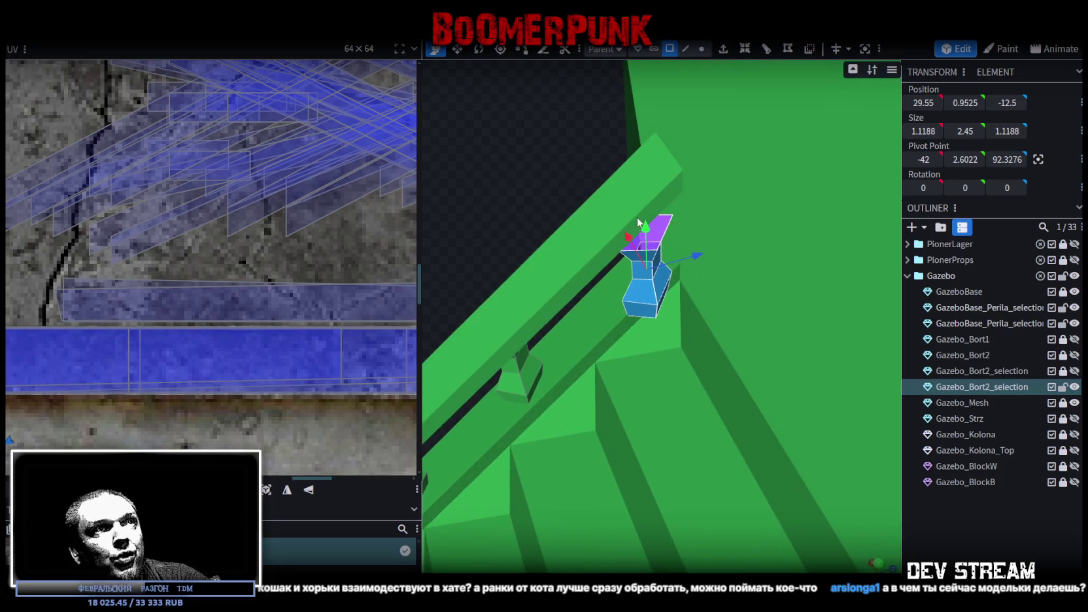
{"action": "left_click_drag", "start_coordinate": [635, 243], "coordinate": [629, 238]}
{"action": "mouse_move", "coordinate": [620, 223]}
{"action": "left_mouse_down"}
{"action": "mouse_move", "coordinate": [506, 221]}
{"action": "mouse_move", "coordinate": [663, 218]}
{"action": "left_mouse_up"}
{"action": "mouse_move", "coordinate": [682, 258]}
{"action": "left_mouse_down"}
{"action": "mouse_move", "coordinate": [745, 295]}
{"action": "mouse_move", "coordinate": [640, 479]}
{"action": "mouse_move", "coordinate": [818, 441]}
{"action": "mouse_move", "coordinate": [716, 430]}
{"action": "mouse_move", "coordinate": [710, 404]}
{"action": "left_mouse_up"}
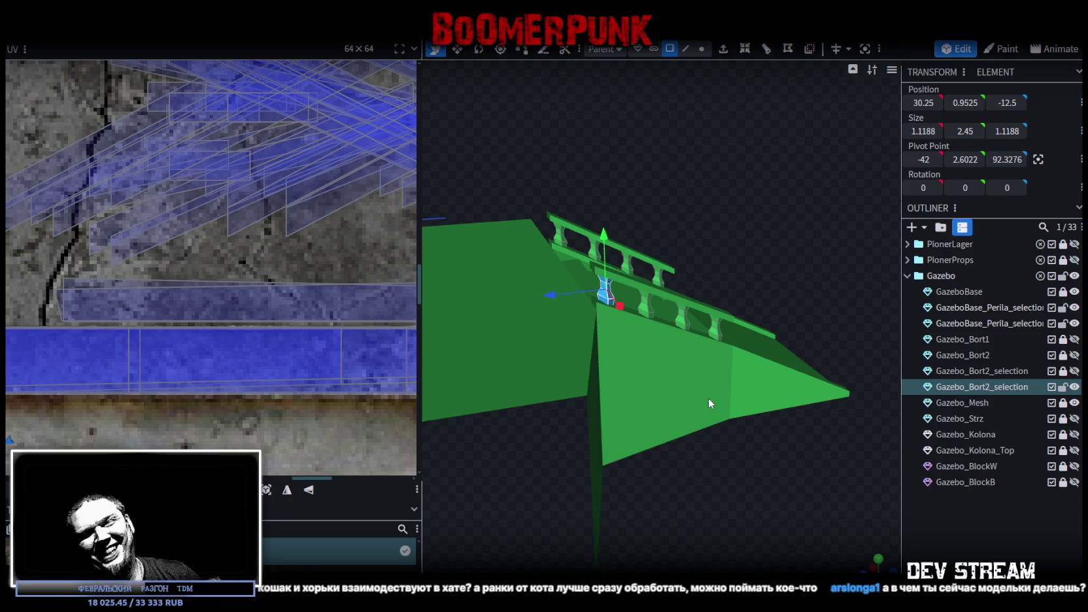
{"action": "mouse_move", "coordinate": [795, 259]}
{"action": "left_mouse_down"}
{"action": "mouse_move", "coordinate": [742, 200]}
{"action": "mouse_move", "coordinate": [778, 210]}
{"action": "mouse_move", "coordinate": [800, 234]}
{"action": "mouse_move", "coordinate": [701, 170]}
{"action": "mouse_move", "coordinate": [432, 267]}
{"action": "mouse_move", "coordinate": [537, 257]}
{"action": "mouse_move", "coordinate": [450, 238]}
{"action": "mouse_move", "coordinate": [556, 243]}
{"action": "mouse_move", "coordinate": [517, 219]}
{"action": "mouse_move", "coordinate": [529, 208]}
{"action": "left_mouse_up"}
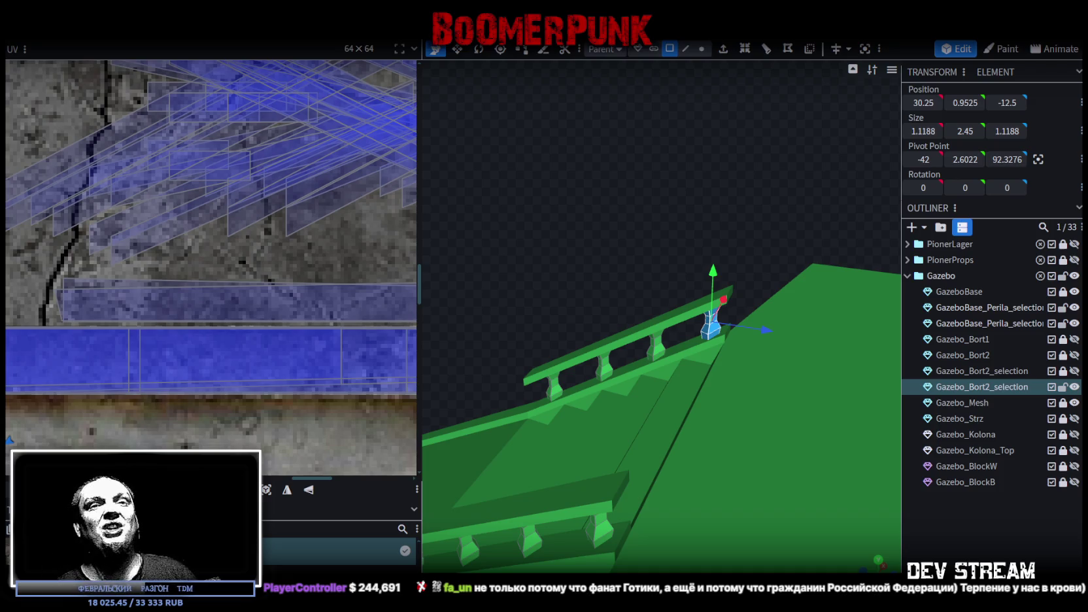
{"action": "scroll", "coordinate": [597, 236], "scroll_direction": "down", "scroll_amount": 2}
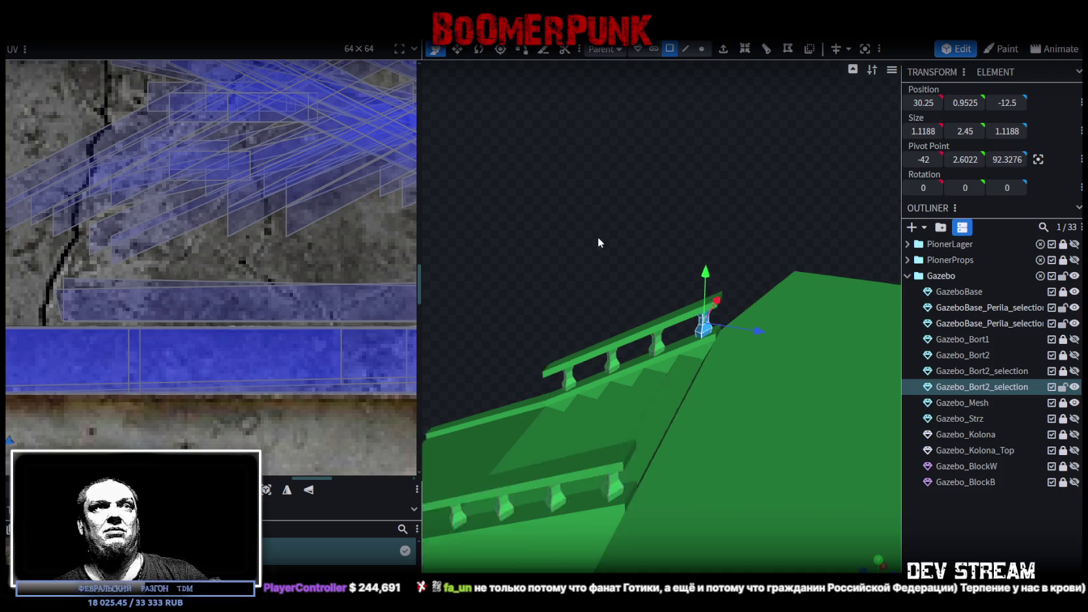
Select the second handrail mesh and its small end face
{"action": "scroll", "coordinate": [591, 213], "scroll_direction": "down", "scroll_amount": 2}
{"action": "mouse_move", "coordinate": [591, 212]}
{"action": "left_mouse_down"}
{"action": "mouse_move", "coordinate": [853, 217]}
{"action": "mouse_move", "coordinate": [827, 294]}
{"action": "mouse_move", "coordinate": [778, 328]}
{"action": "mouse_move", "coordinate": [829, 320]}
{"action": "left_mouse_up"}
{"action": "scroll", "coordinate": [778, 328], "scroll_direction": "up", "scroll_amount": 3}
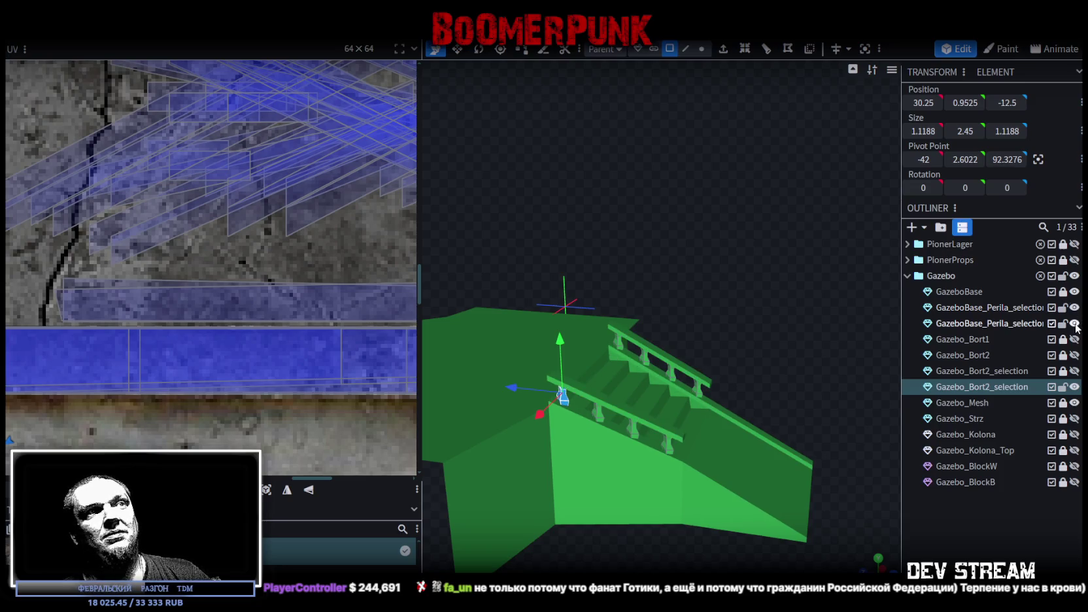
{"action": "left_click_drag", "start_coordinate": [782, 269], "coordinate": [812, 250]}
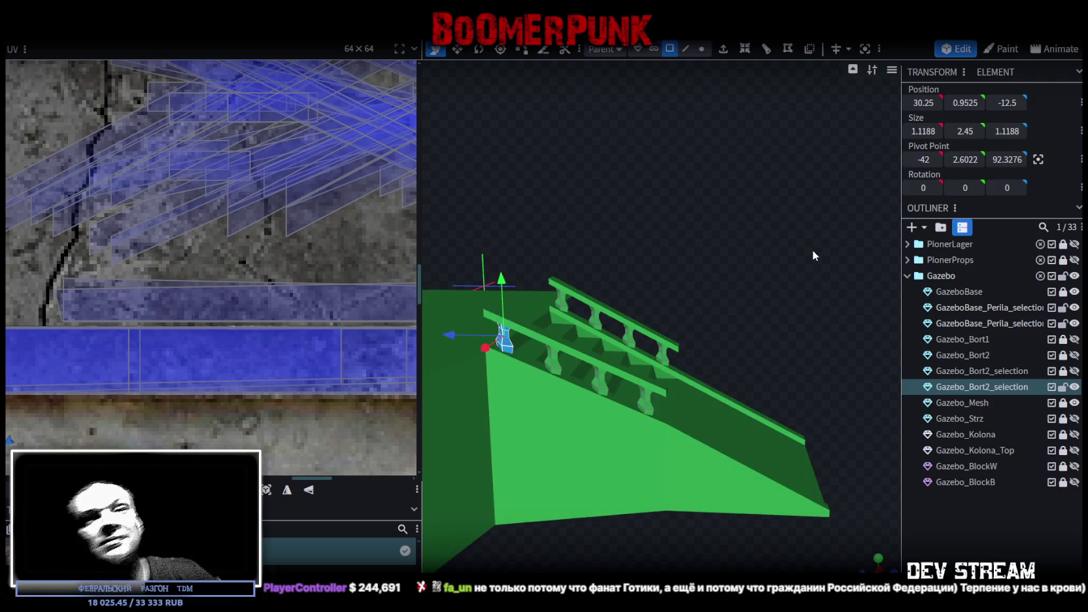
{"action": "mouse_move", "coordinate": [791, 316]}
{"action": "left_mouse_down"}
{"action": "mouse_move", "coordinate": [672, 527]}
{"action": "mouse_move", "coordinate": [690, 506]}
{"action": "mouse_move", "coordinate": [646, 506]}
{"action": "mouse_move", "coordinate": [702, 489]}
{"action": "mouse_move", "coordinate": [648, 443]}
{"action": "mouse_move", "coordinate": [683, 463]}
{"action": "left_mouse_up"}
{"action": "left_click", "coordinate": [647, 506]}
{"action": "left_click", "coordinate": [647, 443]}
In vertex mode, pick the handrail's bottom-end vertex at −13.8473, −9.3246, 58.0377
{"action": "left_click", "coordinate": [701, 48]}
{"action": "mouse_move", "coordinate": [704, 215]}
{"action": "left_mouse_down"}
{"action": "mouse_move", "coordinate": [608, 517]}
{"action": "mouse_move", "coordinate": [733, 404]}
{"action": "left_mouse_up"}
{"action": "left_click", "coordinate": [611, 527]}
{"action": "scroll", "coordinate": [616, 521], "scroll_direction": "up", "scroll_amount": 3}
{"action": "scroll", "coordinate": [654, 528], "scroll_direction": "down", "scroll_amount": 3}
{"action": "scroll", "coordinate": [536, 515], "scroll_direction": "up", "scroll_amount": 5}
{"action": "scroll", "coordinate": [536, 521], "scroll_direction": "down", "scroll_amount": 5}
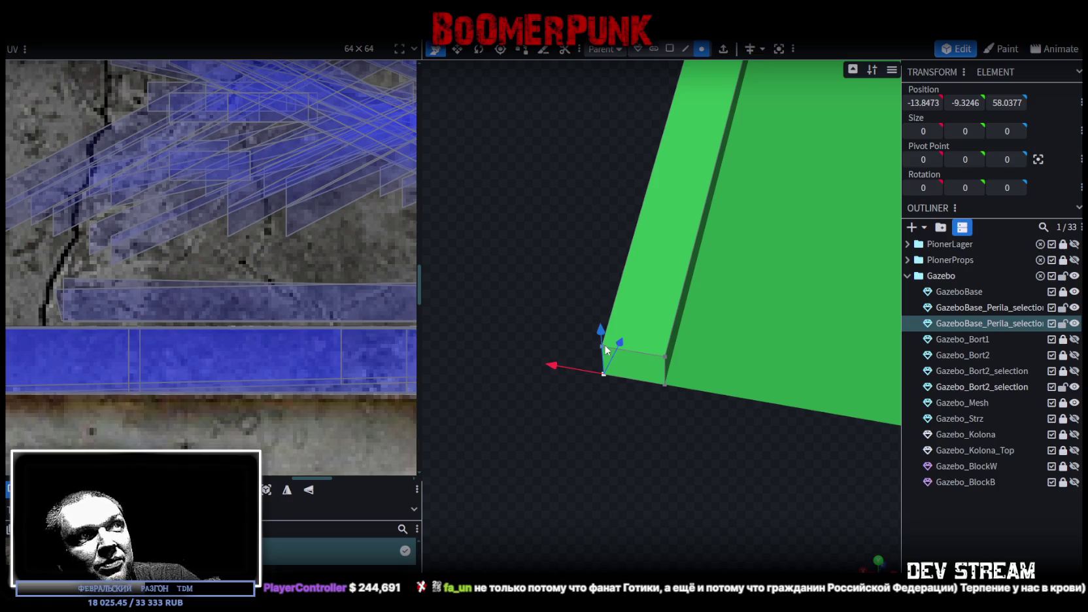
At the rail's near lower end, move the upper end vertices onto the lower ones and merge them
{"action": "left_click", "coordinate": [624, 356]}
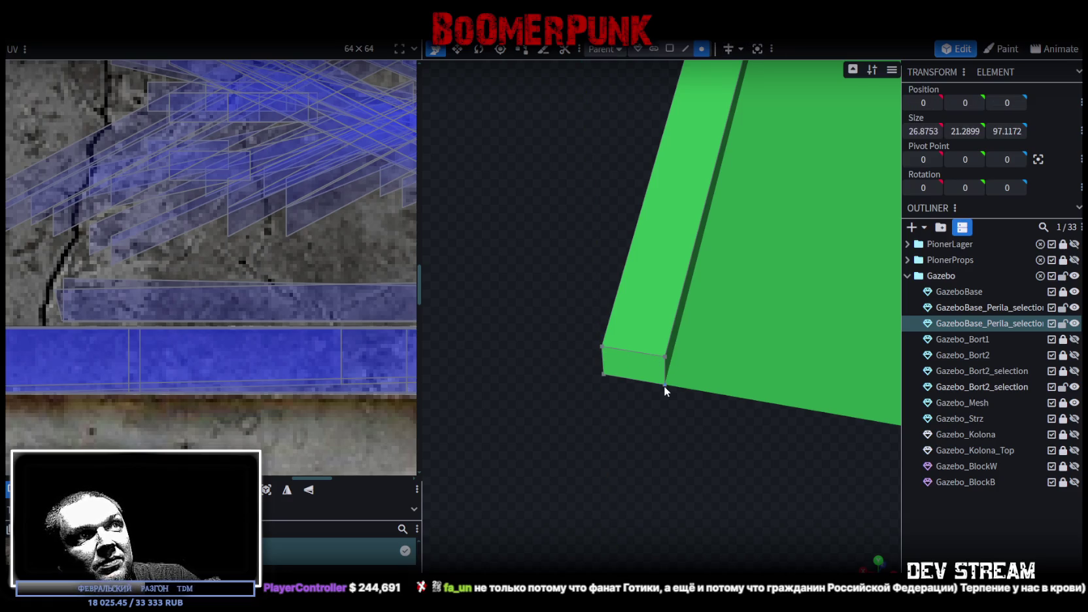
{"action": "left_click", "coordinate": [602, 347]}
{"action": "left_click", "coordinate": [664, 356], "text": "shift"}
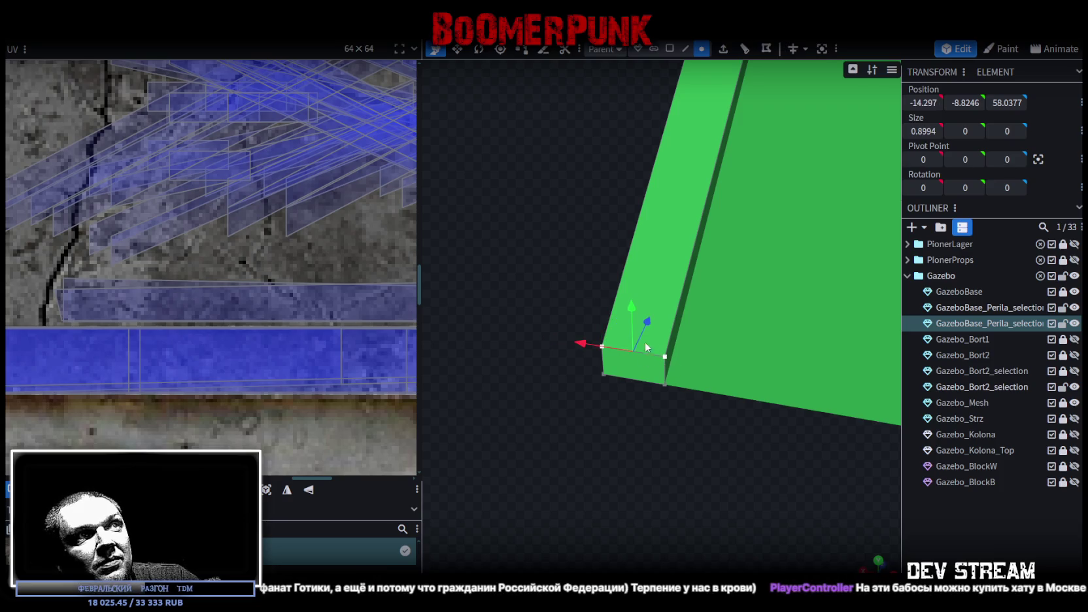
{"action": "scroll", "coordinate": [664, 392], "scroll_direction": "up", "scroll_amount": 2}
{"action": "left_click", "coordinate": [666, 416]}
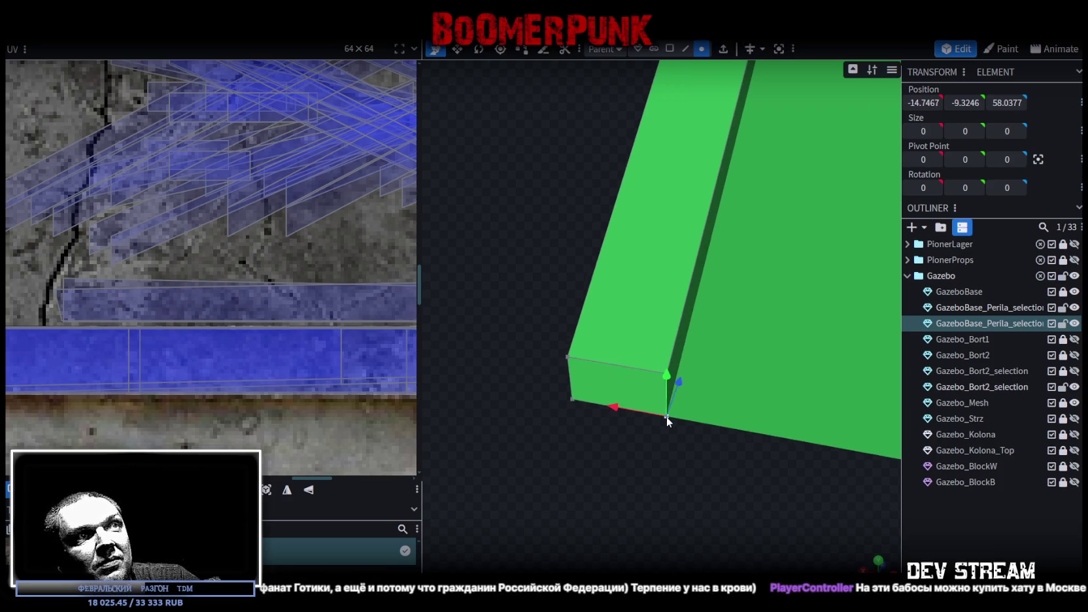
{"action": "left_click_drag", "start_coordinate": [965, 103], "coordinate": [659, 366]}
{"action": "left_click", "coordinate": [667, 373]}
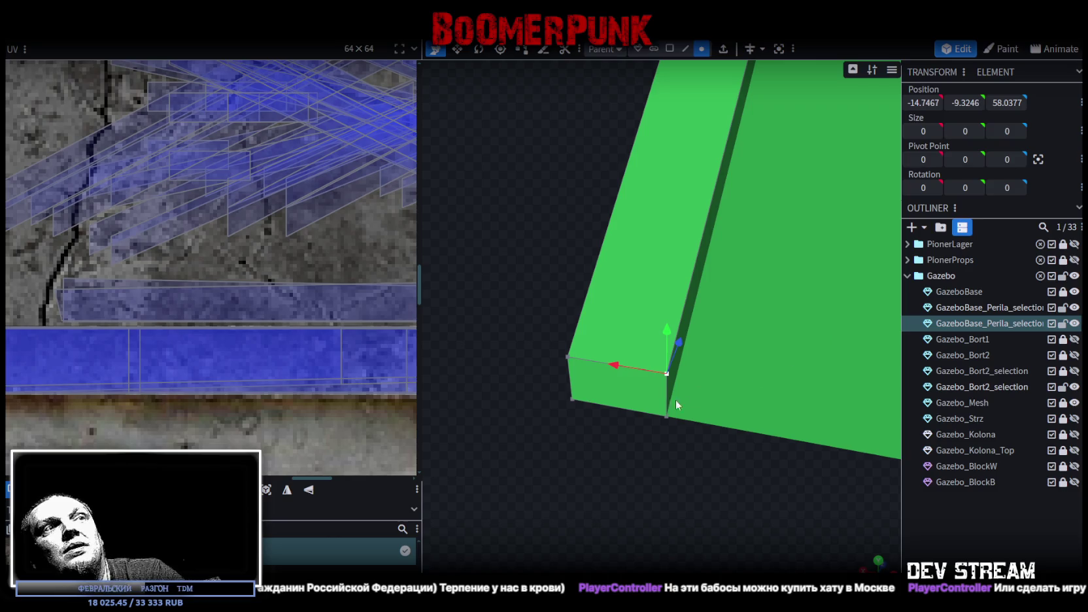
{"action": "left_click_drag", "start_coordinate": [676, 400], "coordinate": [610, 404]}
{"action": "left_click", "coordinate": [523, 140]}
{"action": "left_click", "coordinate": [568, 355]}
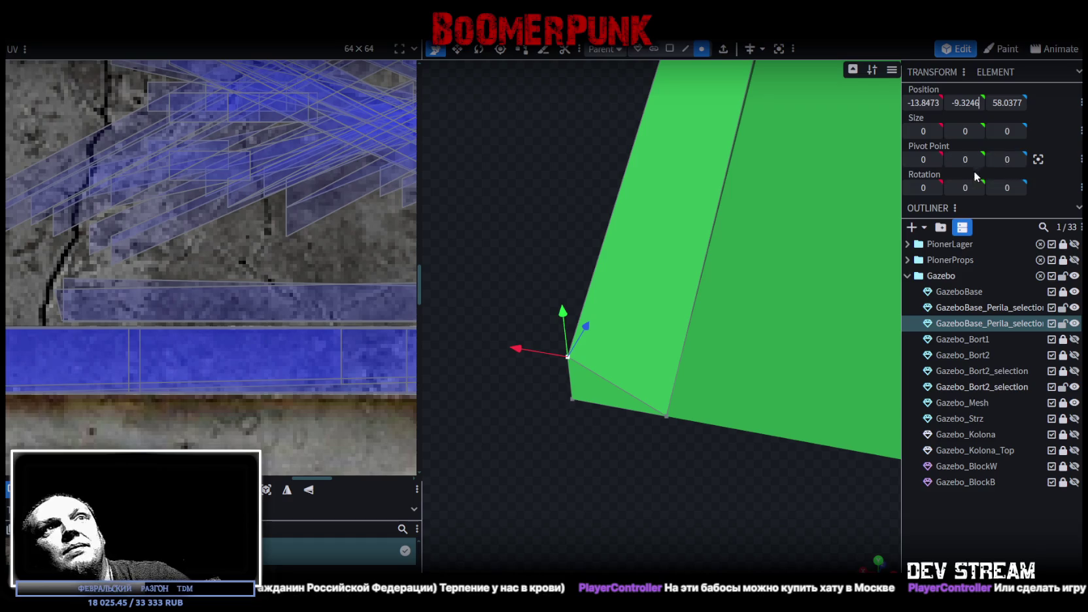
{"action": "key", "text": "Return"}
{"action": "left_click", "coordinate": [563, 150]}
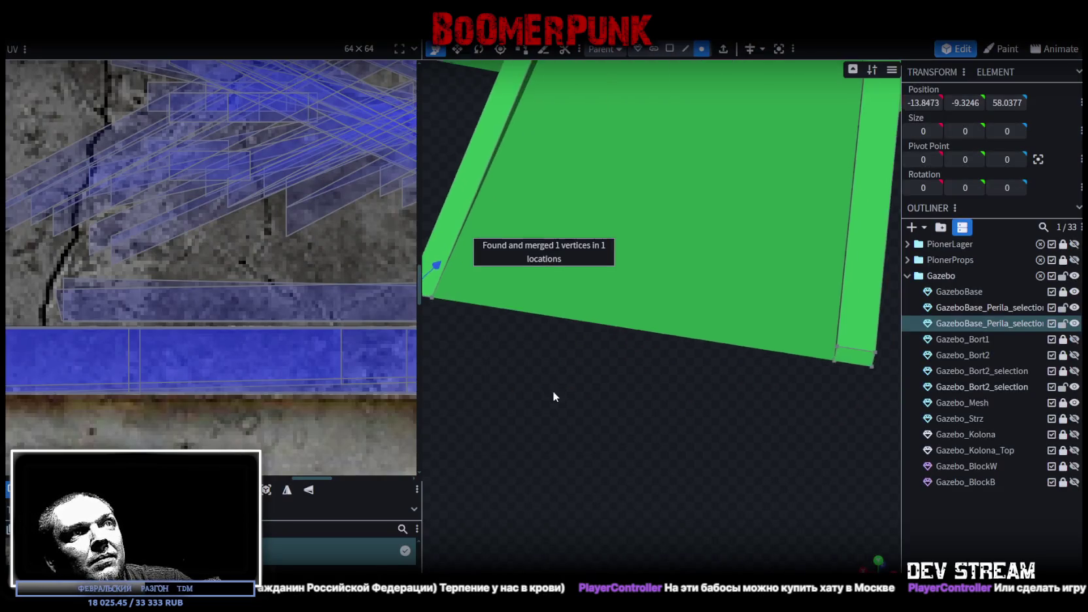
Lower the far-end vertex pair onto the vertices below and merge them, tapering that end too
{"action": "left_click_drag", "start_coordinate": [553, 393], "coordinate": [827, 240]}
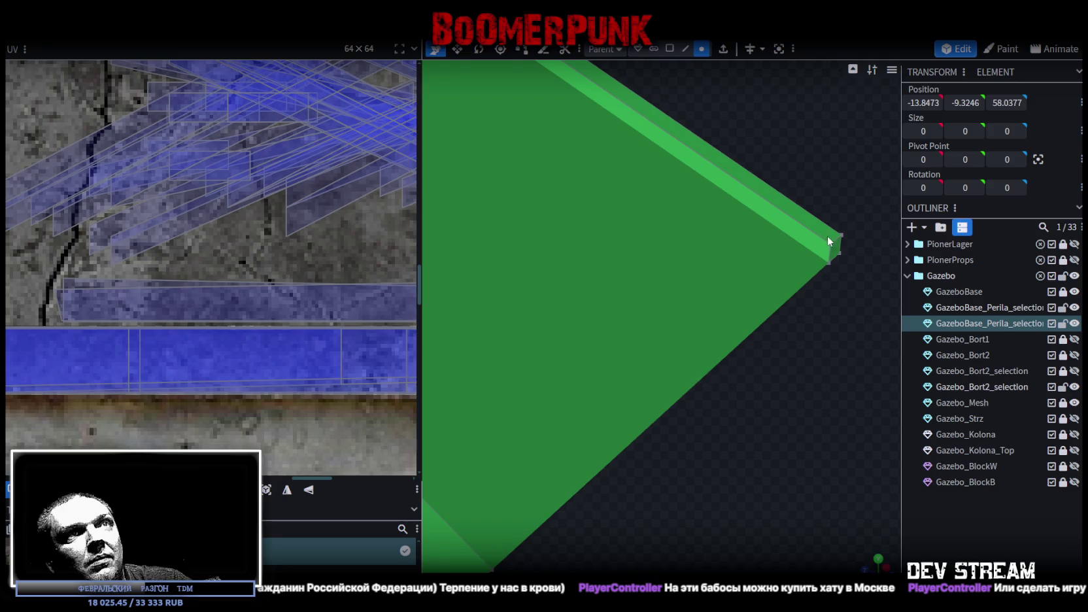
{"action": "right_click_drag", "start_coordinate": [849, 285], "coordinate": [711, 410]}
{"action": "left_click", "coordinate": [716, 338]}
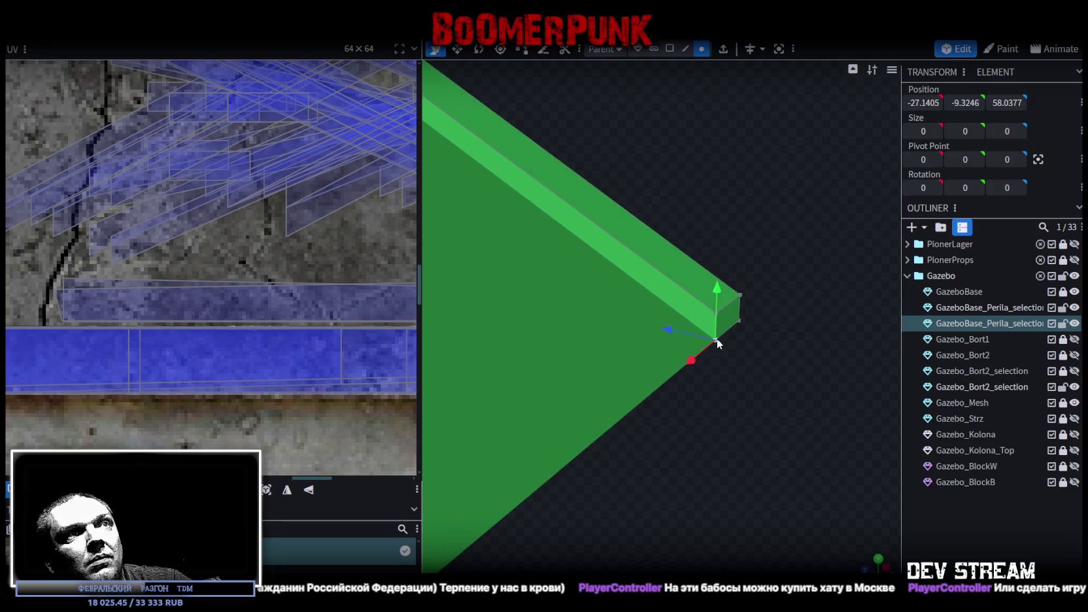
{"action": "left_click", "coordinate": [719, 313], "text": "shift"}
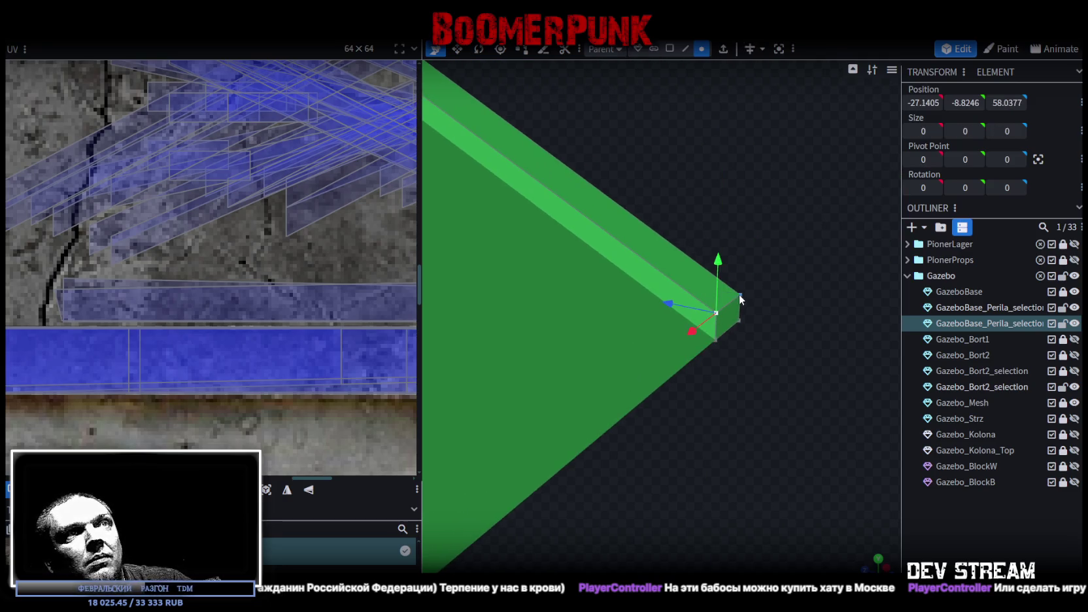
{"action": "left_click_drag", "start_coordinate": [965, 103], "coordinate": [799, 246]}
{"action": "left_click", "coordinate": [490, 147]}
{"action": "left_click_drag", "start_coordinate": [662, 404], "coordinate": [751, 414]}
{"action": "scroll", "coordinate": [478, 432], "scroll_direction": "down", "scroll_amount": 5}
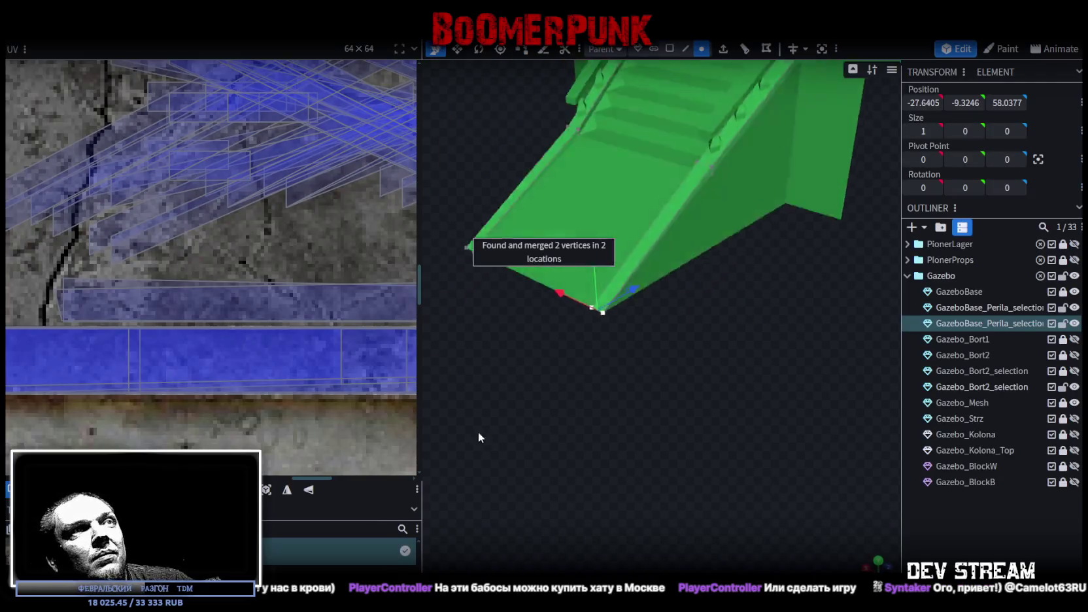
{"action": "scroll", "coordinate": [462, 404], "scroll_direction": "up", "scroll_amount": 5}
{"action": "left_click_drag", "start_coordinate": [513, 423], "coordinate": [602, 428]}
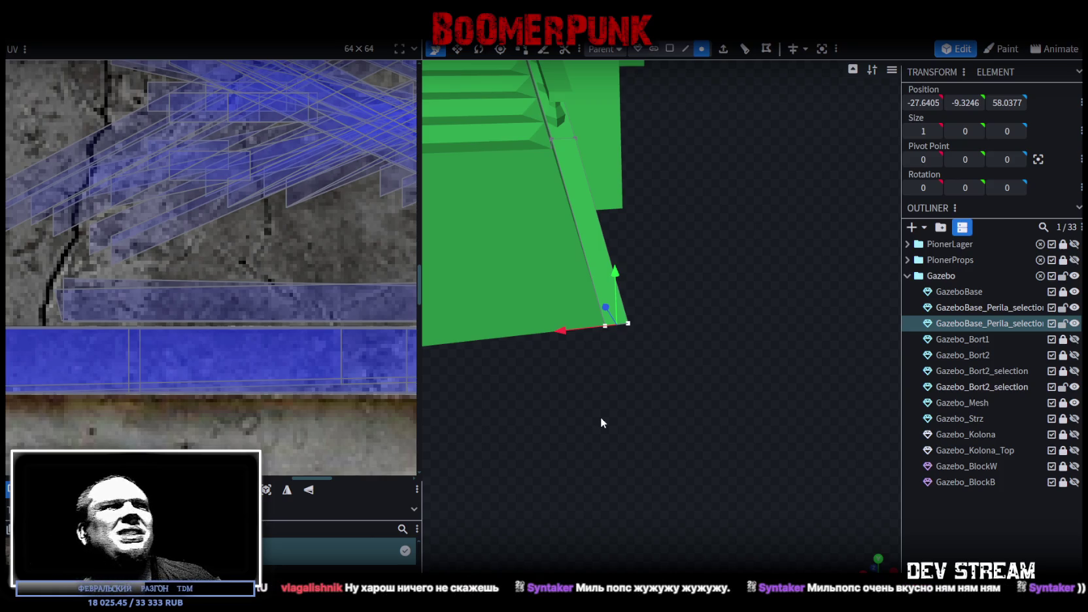
Switch to element selection and select the baluster under the opposite handrail
{"action": "mouse_move", "coordinate": [600, 416]}
{"action": "left_mouse_down"}
{"action": "mouse_move", "coordinate": [671, 311]}
{"action": "mouse_move", "coordinate": [752, 374]}
{"action": "mouse_move", "coordinate": [529, 387]}
{"action": "mouse_move", "coordinate": [727, 391]}
{"action": "mouse_move", "coordinate": [750, 377]}
{"action": "mouse_move", "coordinate": [776, 394]}
{"action": "left_mouse_up"}
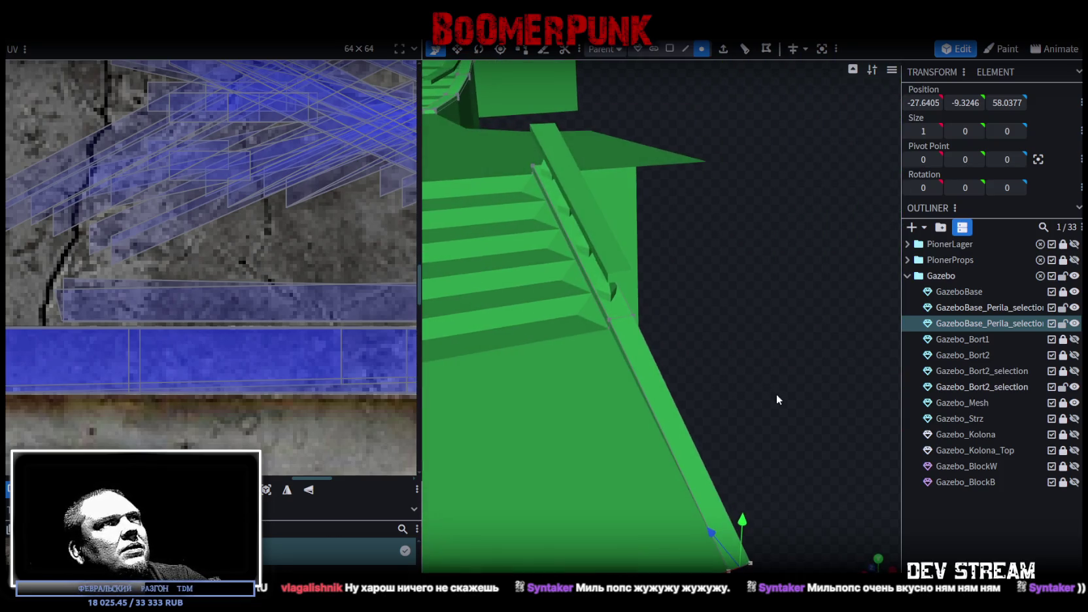
{"action": "left_click", "coordinate": [686, 49]}
{"action": "left_click", "coordinate": [569, 260]}
{"action": "mouse_move", "coordinate": [569, 260]}
{"action": "left_mouse_down"}
{"action": "mouse_move", "coordinate": [672, 278]}
{"action": "mouse_move", "coordinate": [674, 258]}
{"action": "left_mouse_up"}
{"action": "mouse_move", "coordinate": [605, 268]}
{"action": "left_mouse_down"}
{"action": "mouse_move", "coordinate": [756, 348]}
{"action": "mouse_move", "coordinate": [725, 342]}
{"action": "mouse_move", "coordinate": [643, 375]}
{"action": "mouse_move", "coordinate": [652, 315]}
{"action": "mouse_move", "coordinate": [629, 351]}
{"action": "left_mouse_up"}
{"action": "left_click", "coordinate": [606, 402]}
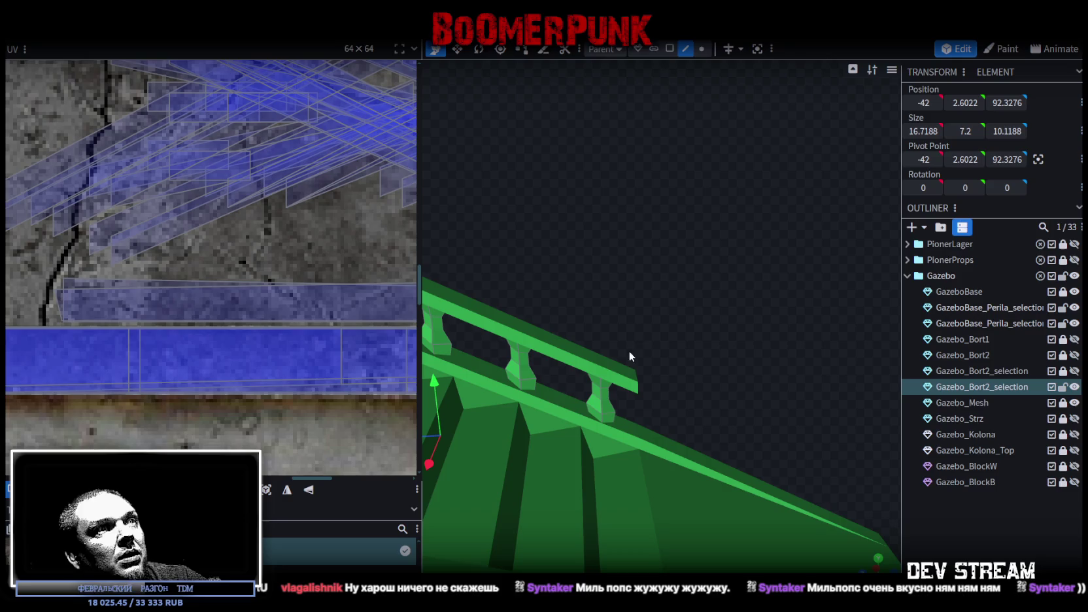
{"action": "left_click", "coordinate": [668, 48]}
{"action": "left_click", "coordinate": [588, 418]}
Move the baluster along X until its position reads 14.55, −2.1975, −18.5
{"action": "mouse_move", "coordinate": [707, 359]}
{"action": "left_mouse_down"}
{"action": "mouse_move", "coordinate": [504, 350]}
{"action": "mouse_move", "coordinate": [569, 340]}
{"action": "mouse_move", "coordinate": [558, 113]}
{"action": "mouse_move", "coordinate": [662, 323]}
{"action": "left_mouse_up"}
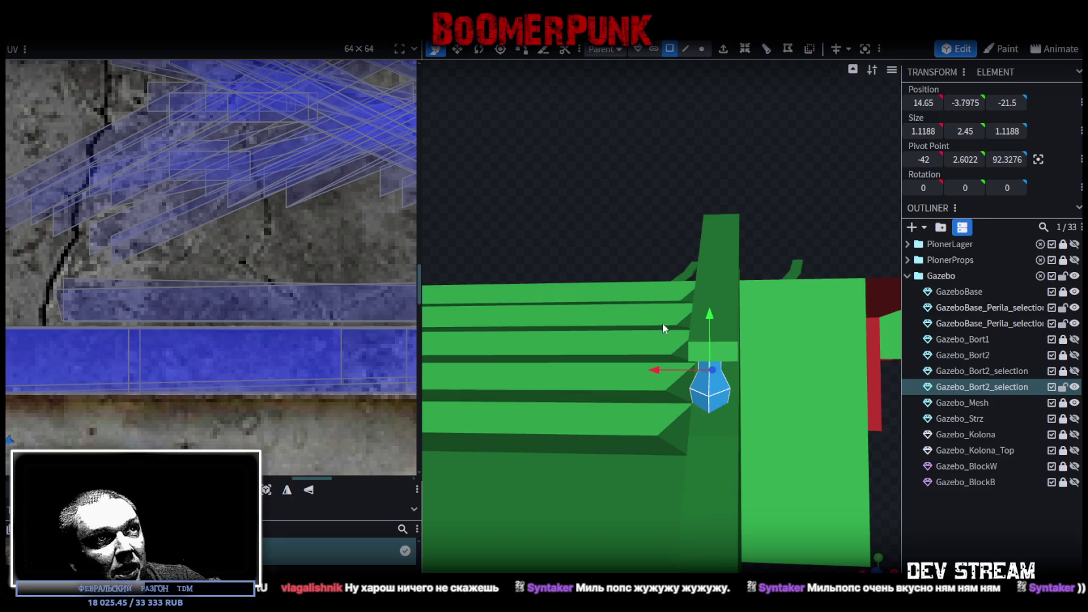
{"action": "left_click_drag", "start_coordinate": [661, 373], "coordinate": [663, 373]}
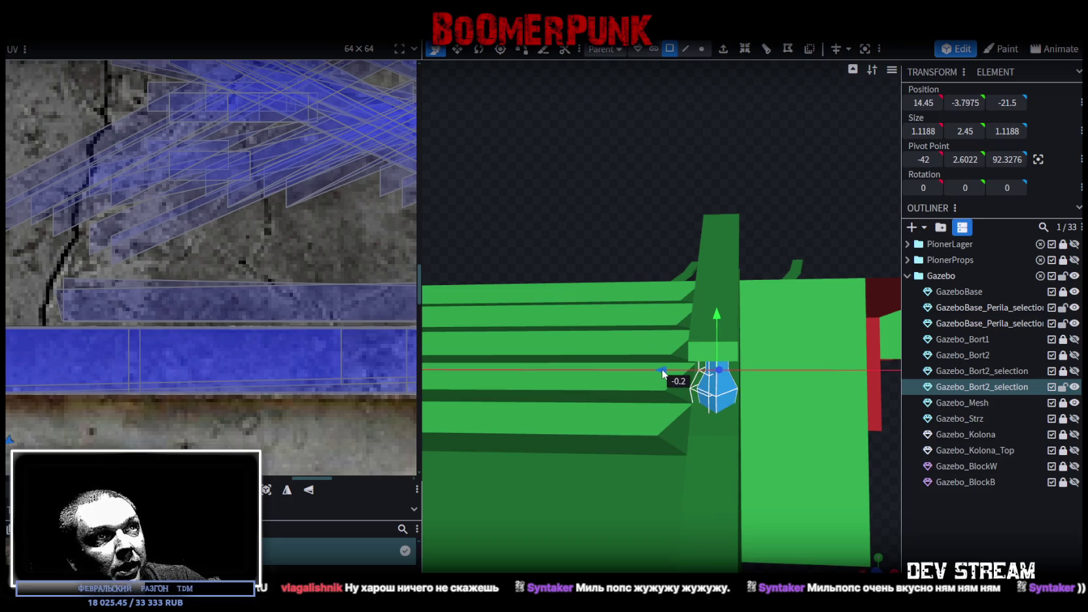
{"action": "mouse_move", "coordinate": [570, 207]}
{"action": "left_mouse_down"}
{"action": "mouse_move", "coordinate": [607, 177]}
{"action": "mouse_move", "coordinate": [638, 181]}
{"action": "mouse_move", "coordinate": [721, 280]}
{"action": "mouse_move", "coordinate": [523, 253]}
{"action": "mouse_move", "coordinate": [553, 208]}
{"action": "mouse_move", "coordinate": [497, 203]}
{"action": "left_mouse_up"}
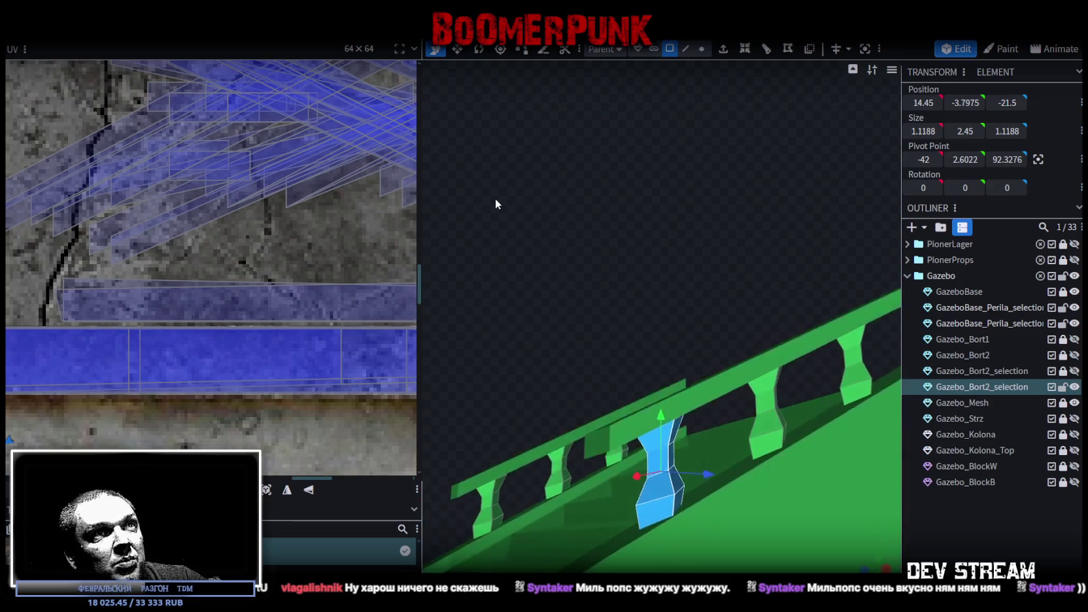
{"action": "left_click_drag", "start_coordinate": [705, 299], "coordinate": [791, 464]}
{"action": "mouse_move", "coordinate": [689, 225]}
{"action": "left_mouse_down"}
{"action": "mouse_move", "coordinate": [867, 288]}
{"action": "mouse_move", "coordinate": [694, 344]}
{"action": "left_mouse_up"}
{"action": "mouse_move", "coordinate": [594, 392]}
{"action": "left_mouse_down"}
{"action": "mouse_move", "coordinate": [743, 306]}
{"action": "mouse_move", "coordinate": [779, 361]}
{"action": "mouse_move", "coordinate": [632, 251]}
{"action": "left_mouse_up"}
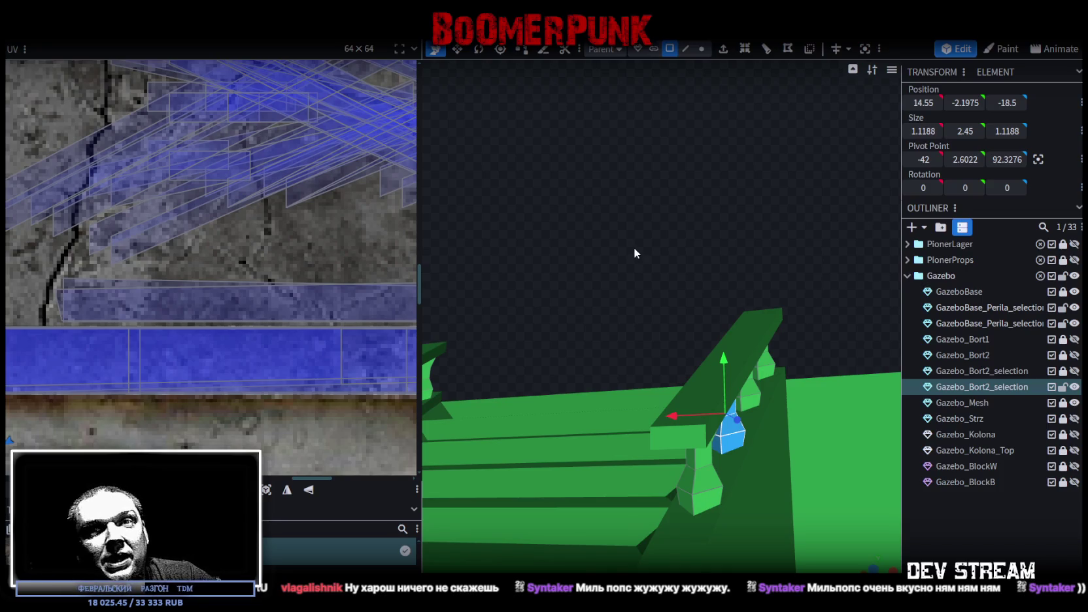
{"action": "mouse_move", "coordinate": [633, 247]}
{"action": "left_mouse_down"}
{"action": "mouse_move", "coordinate": [599, 301]}
{"action": "mouse_move", "coordinate": [626, 306]}
{"action": "mouse_move", "coordinate": [684, 357]}
{"action": "mouse_move", "coordinate": [639, 377]}
{"action": "mouse_move", "coordinate": [737, 439]}
{"action": "mouse_move", "coordinate": [769, 402]}
{"action": "mouse_move", "coordinate": [714, 404]}
{"action": "mouse_move", "coordinate": [754, 401]}
{"action": "mouse_move", "coordinate": [770, 386]}
{"action": "mouse_move", "coordinate": [689, 389]}
{"action": "mouse_move", "coordinate": [768, 404]}
{"action": "mouse_move", "coordinate": [761, 392]}
{"action": "mouse_move", "coordinate": [738, 423]}
{"action": "mouse_move", "coordinate": [635, 411]}
{"action": "mouse_move", "coordinate": [788, 398]}
{"action": "mouse_move", "coordinate": [793, 383]}
{"action": "mouse_move", "coordinate": [664, 371]}
{"action": "mouse_move", "coordinate": [705, 371]}
{"action": "mouse_move", "coordinate": [761, 377]}
{"action": "mouse_move", "coordinate": [786, 410]}
{"action": "mouse_move", "coordinate": [670, 113]}
{"action": "left_mouse_up"}
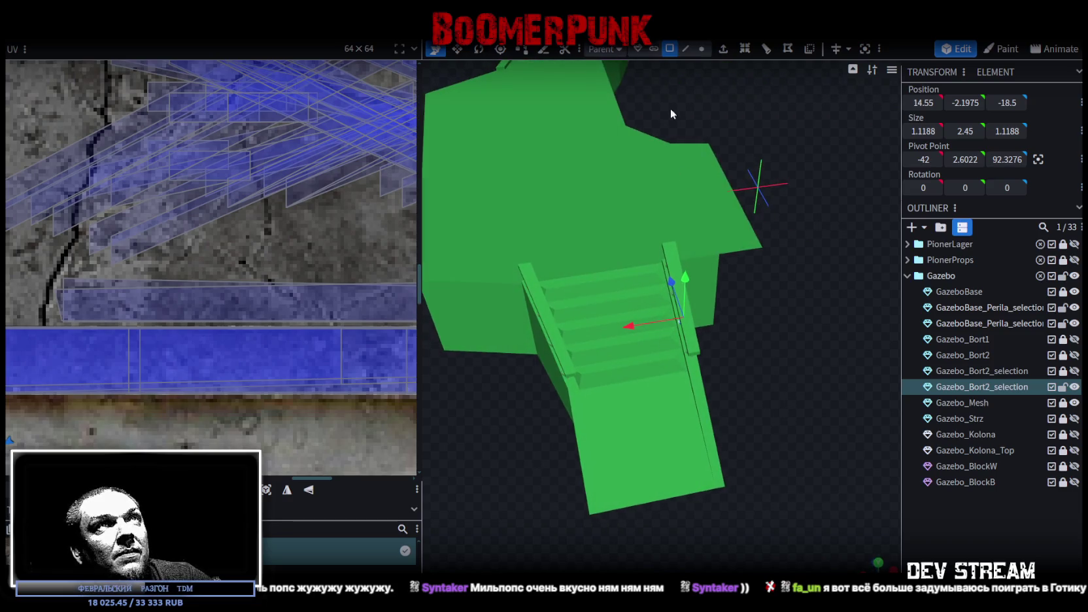
In Vertex mode, select the first GazeboBase_Perila_selection handrail mesh in the Outliner
{"action": "left_click", "coordinate": [703, 51]}
{"action": "mouse_move", "coordinate": [712, 294]}
{"action": "left_mouse_down"}
{"action": "mouse_move", "coordinate": [728, 392]}
{"action": "mouse_move", "coordinate": [783, 457]}
{"action": "mouse_move", "coordinate": [879, 448]}
{"action": "mouse_move", "coordinate": [784, 303]}
{"action": "mouse_move", "coordinate": [716, 255]}
{"action": "mouse_move", "coordinate": [754, 247]}
{"action": "mouse_move", "coordinate": [847, 376]}
{"action": "mouse_move", "coordinate": [694, 321]}
{"action": "left_mouse_up"}
{"action": "left_click", "coordinate": [693, 305]}
{"action": "mouse_move", "coordinate": [770, 264]}
{"action": "left_mouse_down"}
{"action": "mouse_move", "coordinate": [591, 270]}
{"action": "mouse_move", "coordinate": [525, 234]}
{"action": "mouse_move", "coordinate": [499, 255]}
{"action": "mouse_move", "coordinate": [507, 285]}
{"action": "mouse_move", "coordinate": [650, 288]}
{"action": "mouse_move", "coordinate": [697, 258]}
{"action": "left_mouse_up"}
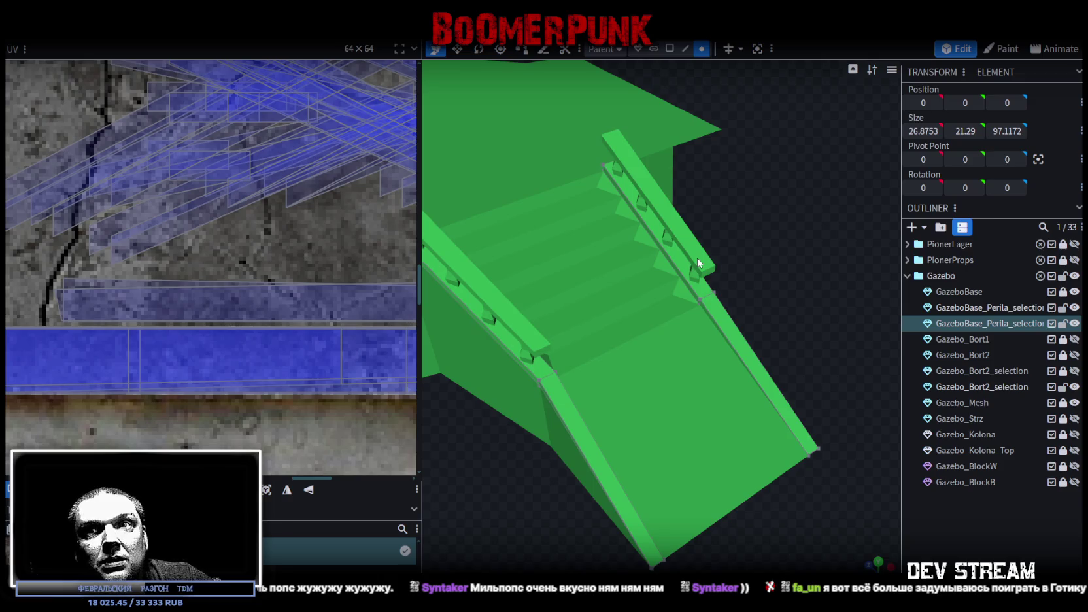
{"action": "mouse_move", "coordinate": [697, 258]}
{"action": "left_mouse_down"}
{"action": "mouse_move", "coordinate": [714, 310]}
{"action": "mouse_move", "coordinate": [723, 295]}
{"action": "mouse_move", "coordinate": [569, 455]}
{"action": "mouse_move", "coordinate": [664, 425]}
{"action": "mouse_move", "coordinate": [649, 469]}
{"action": "mouse_move", "coordinate": [791, 403]}
{"action": "mouse_move", "coordinate": [619, 513]}
{"action": "mouse_move", "coordinate": [636, 507]}
{"action": "mouse_move", "coordinate": [628, 470]}
{"action": "mouse_move", "coordinate": [704, 481]}
{"action": "mouse_move", "coordinate": [603, 465]}
{"action": "mouse_move", "coordinate": [675, 481]}
{"action": "mouse_move", "coordinate": [604, 474]}
{"action": "mouse_move", "coordinate": [554, 455]}
{"action": "mouse_move", "coordinate": [665, 498]}
{"action": "mouse_move", "coordinate": [660, 513]}
{"action": "left_mouse_up"}
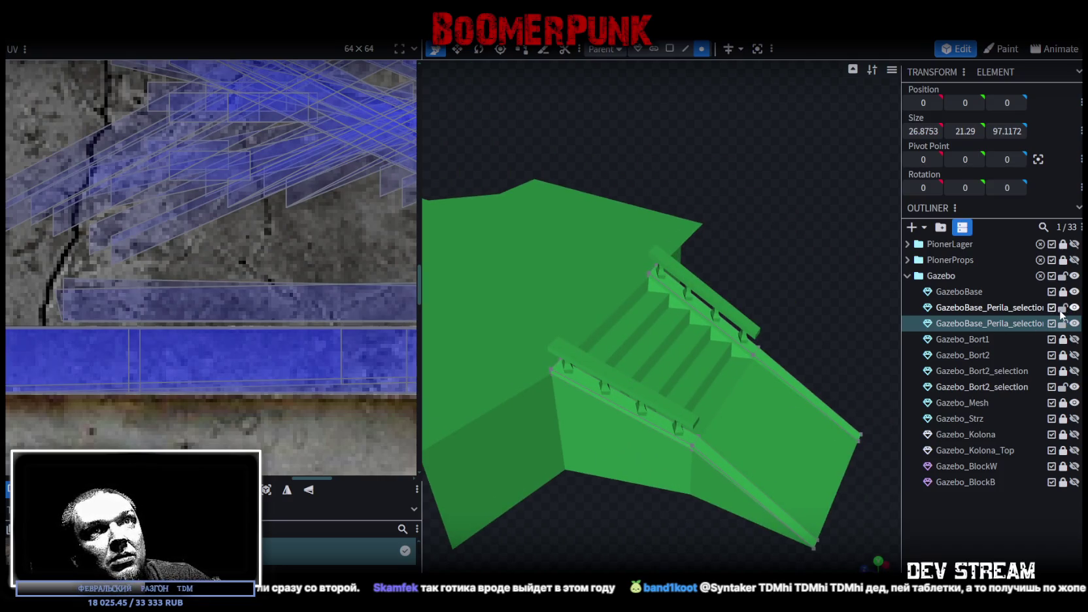
{"action": "left_click", "coordinate": [1025, 313]}
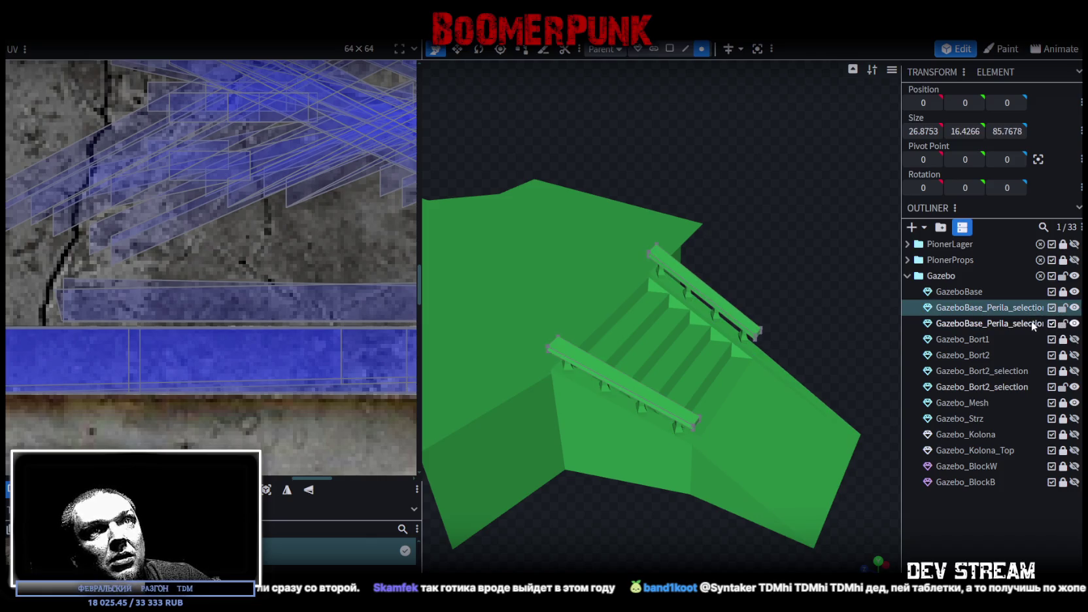
Merge the two handrail selection meshes and rename the result GazeboBase_Perila
{"action": "left_click", "coordinate": [996, 324], "text": "ctrl"}
{"action": "right_click", "coordinate": [994, 324]}
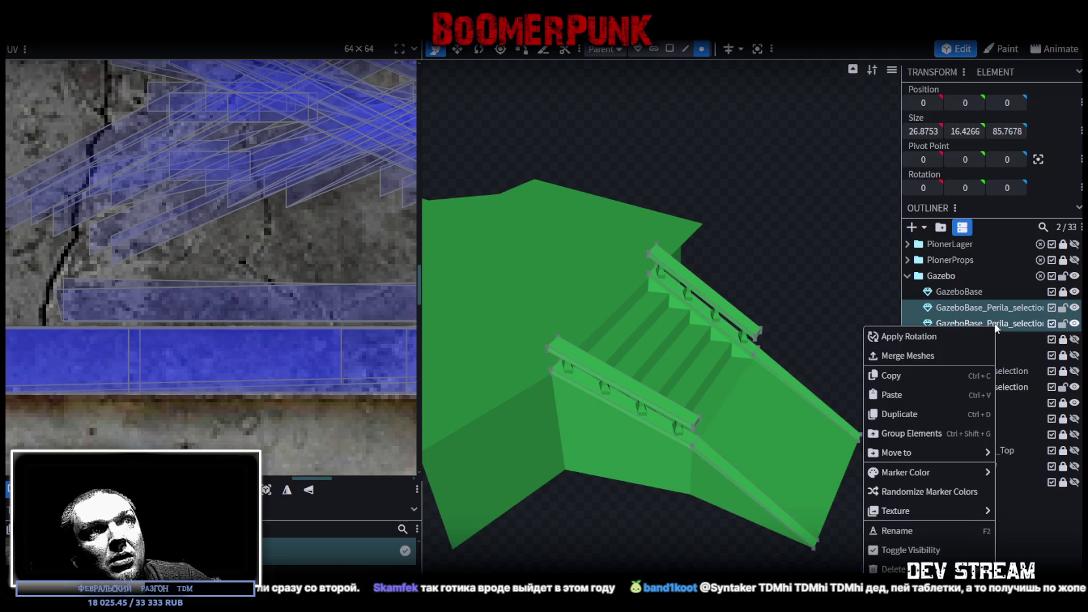
{"action": "left_click", "coordinate": [897, 355]}
{"action": "mouse_move", "coordinate": [798, 302]}
{"action": "left_mouse_down"}
{"action": "mouse_move", "coordinate": [782, 259]}
{"action": "mouse_move", "coordinate": [827, 257]}
{"action": "mouse_move", "coordinate": [756, 499]}
{"action": "mouse_move", "coordinate": [814, 446]}
{"action": "left_mouse_up"}
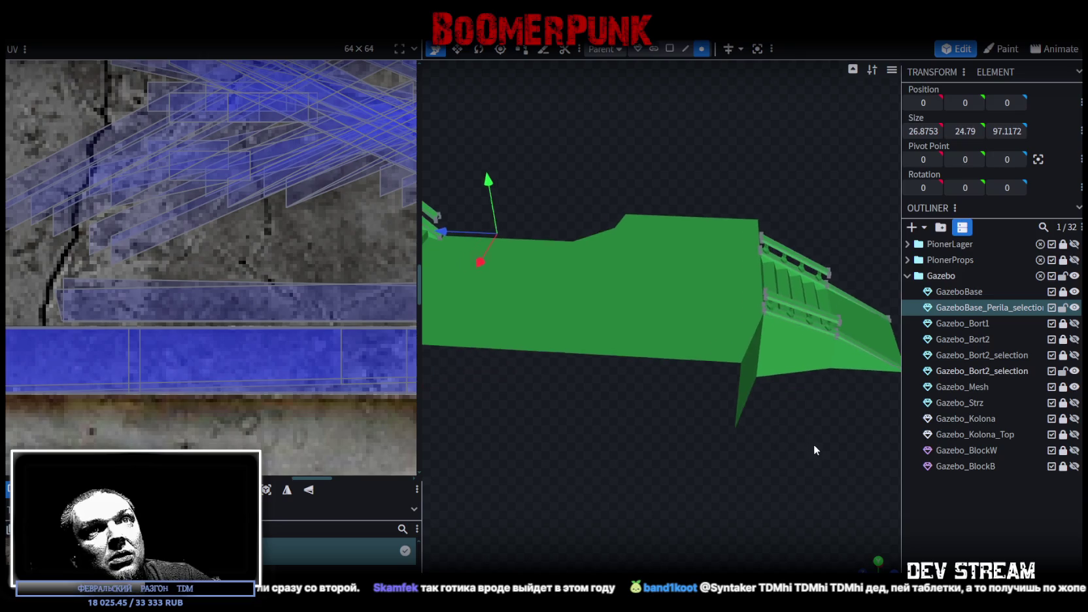
{"action": "left_click", "coordinate": [1008, 307]}
{"action": "key", "text": "Delete"}
{"action": "key", "text": "Delete"}
{"action": "key", "text": "Delete"}
{"action": "key", "text": "Return"}
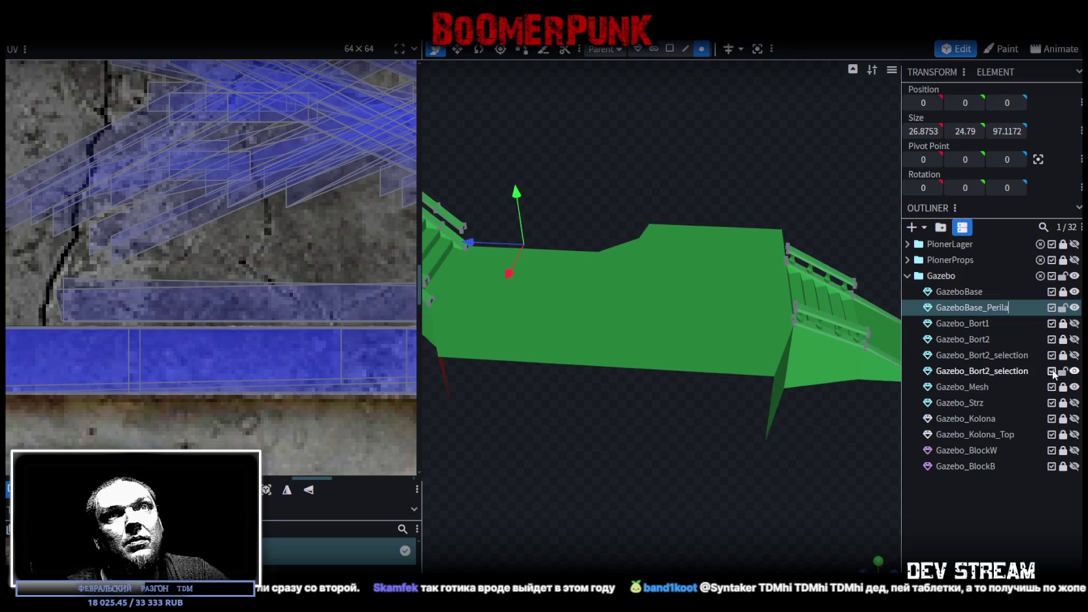
Merge the two Gazebo_Bort2_selection meshes into one
{"action": "mouse_move", "coordinate": [701, 445]}
{"action": "left_mouse_down"}
{"action": "mouse_move", "coordinate": [725, 454]}
{"action": "mouse_move", "coordinate": [708, 414]}
{"action": "mouse_move", "coordinate": [740, 422]}
{"action": "mouse_move", "coordinate": [663, 406]}
{"action": "mouse_move", "coordinate": [691, 404]}
{"action": "mouse_move", "coordinate": [756, 432]}
{"action": "mouse_move", "coordinate": [1016, 398]}
{"action": "left_mouse_up"}
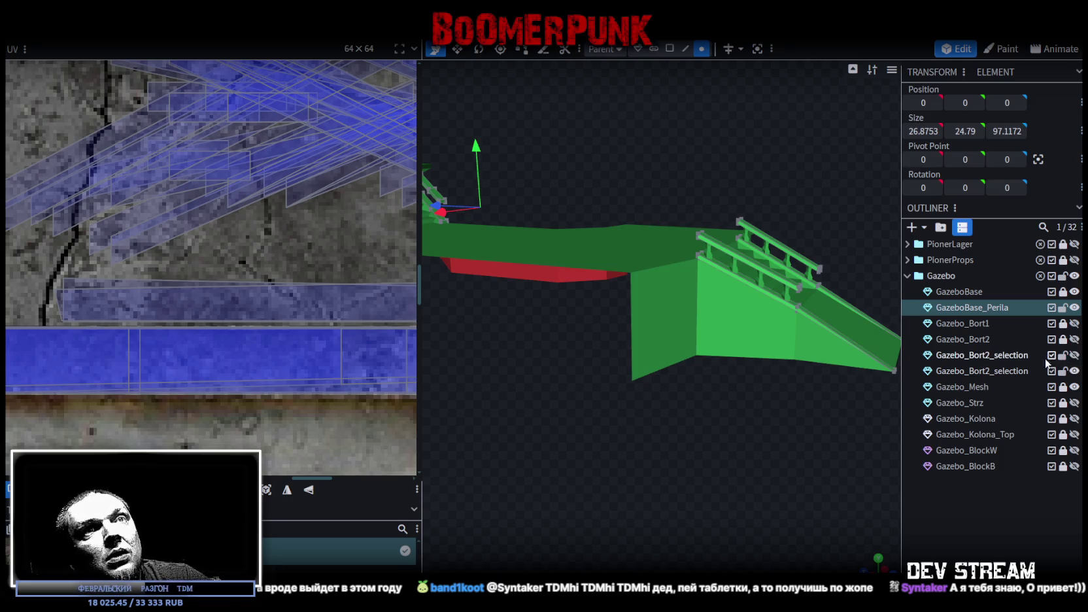
{"action": "left_click", "coordinate": [1010, 371]}
{"action": "left_click", "coordinate": [1007, 356], "text": "ctrl"}
{"action": "right_click", "coordinate": [1007, 356]}
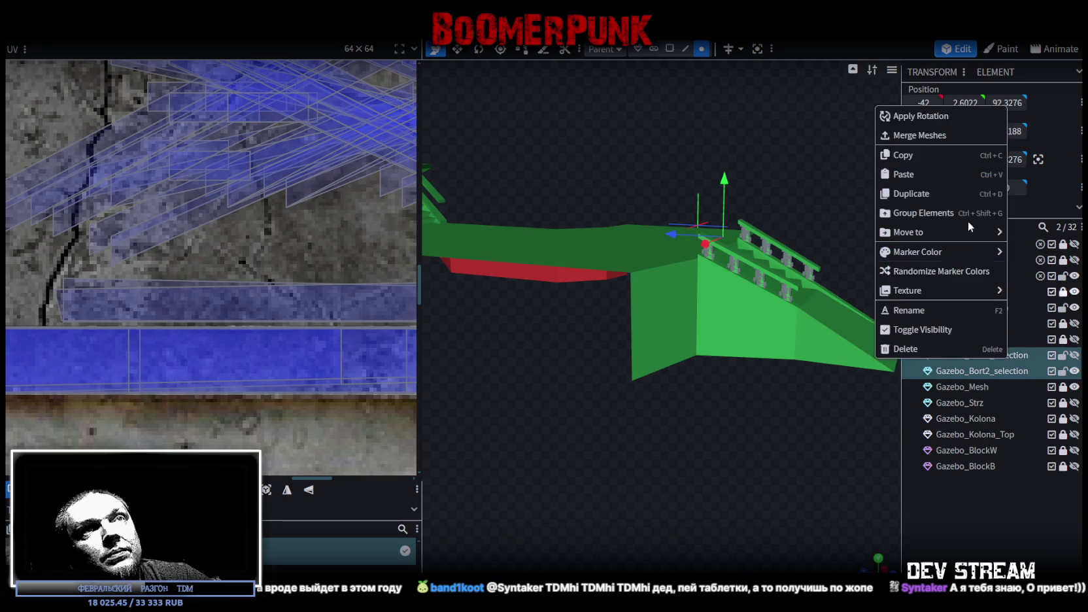
{"action": "left_click", "coordinate": [918, 135]}
Use cluster selection to select the row of small baluster cubes
{"action": "mouse_move", "coordinate": [769, 166]}
{"action": "left_mouse_down"}
{"action": "mouse_move", "coordinate": [769, 278]}
{"action": "mouse_move", "coordinate": [847, 227]}
{"action": "left_mouse_up"}
{"action": "left_click", "coordinate": [653, 49]}
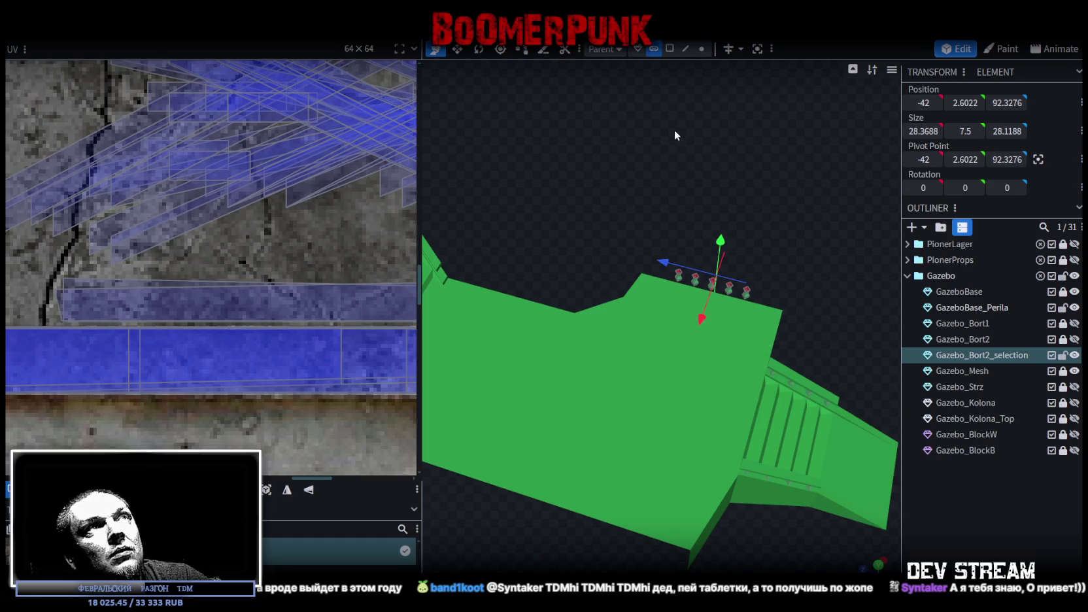
{"action": "mouse_move", "coordinate": [646, 216]}
{"action": "left_mouse_down"}
{"action": "mouse_move", "coordinate": [787, 315]}
{"action": "mouse_move", "coordinate": [659, 181]}
{"action": "mouse_move", "coordinate": [705, 179]}
{"action": "left_mouse_up"}
Slide the five baluster cubes along Z, then delete four of them
{"action": "left_click_drag", "start_coordinate": [784, 261], "coordinate": [582, 269]}
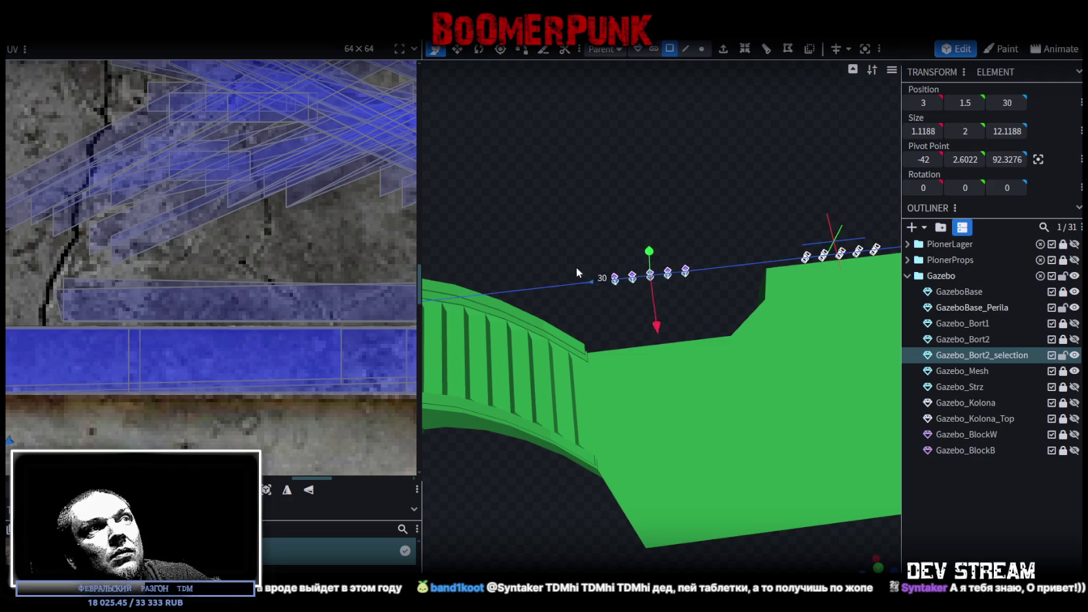
{"action": "mouse_move", "coordinate": [676, 261]}
{"action": "left_mouse_down"}
{"action": "mouse_move", "coordinate": [474, 183]}
{"action": "mouse_move", "coordinate": [700, 357]}
{"action": "mouse_move", "coordinate": [730, 438]}
{"action": "mouse_move", "coordinate": [787, 453]}
{"action": "mouse_move", "coordinate": [782, 410]}
{"action": "mouse_move", "coordinate": [805, 458]}
{"action": "mouse_move", "coordinate": [825, 463]}
{"action": "mouse_move", "coordinate": [784, 409]}
{"action": "mouse_move", "coordinate": [773, 370]}
{"action": "mouse_move", "coordinate": [876, 380]}
{"action": "mouse_move", "coordinate": [826, 442]}
{"action": "mouse_move", "coordinate": [612, 417]}
{"action": "mouse_move", "coordinate": [542, 428]}
{"action": "mouse_move", "coordinate": [784, 469]}
{"action": "mouse_move", "coordinate": [680, 319]}
{"action": "mouse_move", "coordinate": [694, 389]}
{"action": "mouse_move", "coordinate": [739, 378]}
{"action": "mouse_move", "coordinate": [720, 364]}
{"action": "mouse_move", "coordinate": [512, 320]}
{"action": "mouse_move", "coordinate": [701, 385]}
{"action": "left_mouse_up"}
{"action": "scroll", "coordinate": [731, 438], "scroll_direction": "up", "scroll_amount": 3}
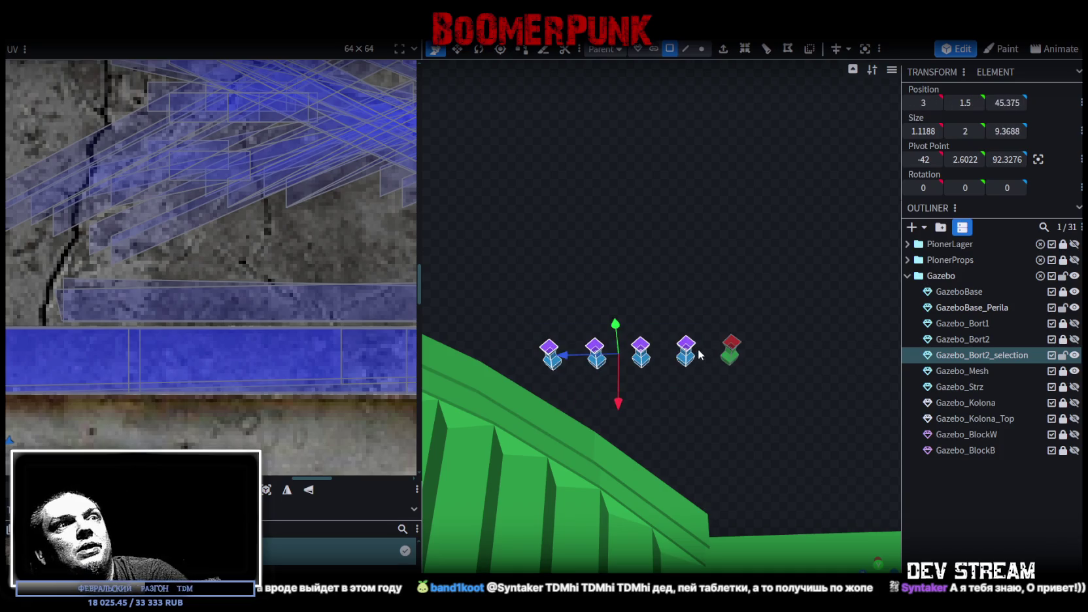
{"action": "key", "text": "Delete"}
Lock GazeboBase_Perila and move the last cube under the rail to 13.5, 1.7, 42.2
{"action": "left_click", "coordinate": [730, 351]}
{"action": "mouse_move", "coordinate": [797, 427]}
{"action": "left_mouse_down"}
{"action": "mouse_move", "coordinate": [742, 375]}
{"action": "mouse_move", "coordinate": [779, 371]}
{"action": "mouse_move", "coordinate": [761, 370]}
{"action": "mouse_move", "coordinate": [525, 473]}
{"action": "mouse_move", "coordinate": [682, 470]}
{"action": "mouse_move", "coordinate": [740, 436]}
{"action": "left_mouse_up"}
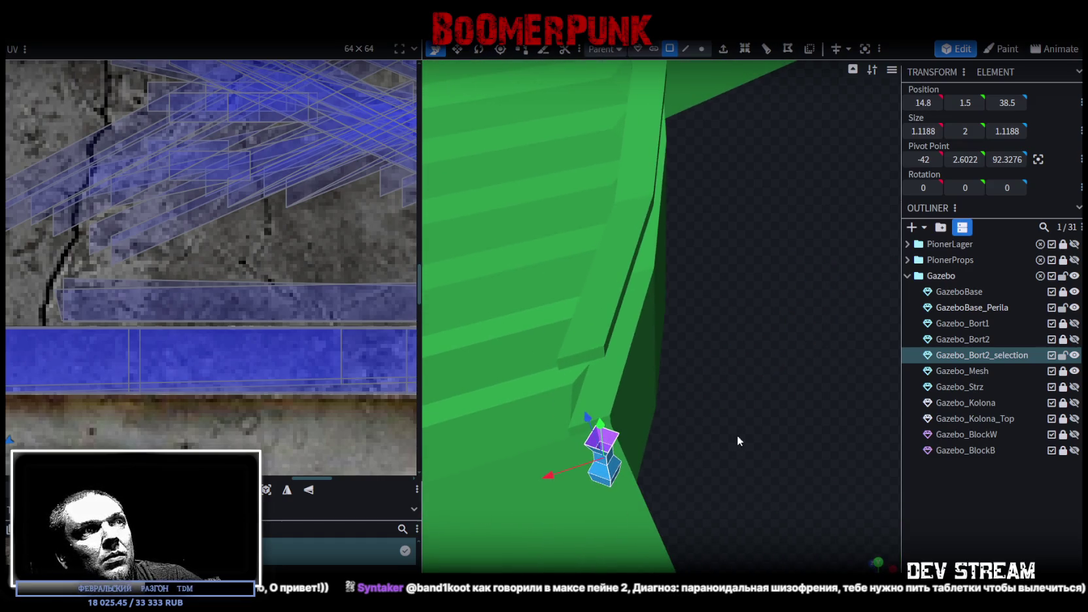
{"action": "left_click_drag", "start_coordinate": [587, 417], "coordinate": [572, 358]}
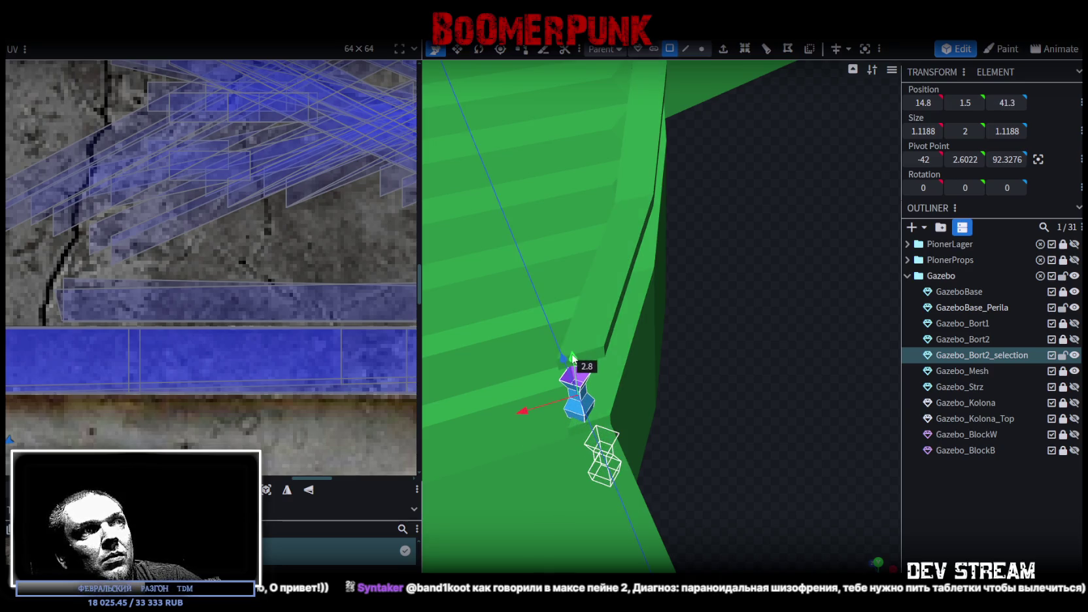
{"action": "mouse_move", "coordinate": [644, 387]}
{"action": "left_mouse_down"}
{"action": "mouse_move", "coordinate": [845, 349]}
{"action": "mouse_move", "coordinate": [789, 327]}
{"action": "mouse_move", "coordinate": [804, 330]}
{"action": "left_mouse_up"}
{"action": "left_click", "coordinate": [1063, 309]}
{"action": "mouse_move", "coordinate": [744, 378]}
{"action": "left_mouse_down"}
{"action": "mouse_move", "coordinate": [772, 384]}
{"action": "mouse_move", "coordinate": [664, 389]}
{"action": "mouse_move", "coordinate": [733, 370]}
{"action": "mouse_move", "coordinate": [752, 442]}
{"action": "mouse_move", "coordinate": [811, 476]}
{"action": "mouse_move", "coordinate": [801, 470]}
{"action": "left_mouse_up"}
{"action": "mouse_move", "coordinate": [526, 353]}
{"action": "left_mouse_down"}
{"action": "mouse_move", "coordinate": [589, 364]}
{"action": "mouse_move", "coordinate": [890, 363]}
{"action": "mouse_move", "coordinate": [746, 358]}
{"action": "mouse_move", "coordinate": [752, 319]}
{"action": "mouse_move", "coordinate": [645, 334]}
{"action": "mouse_move", "coordinate": [634, 325]}
{"action": "left_mouse_up"}
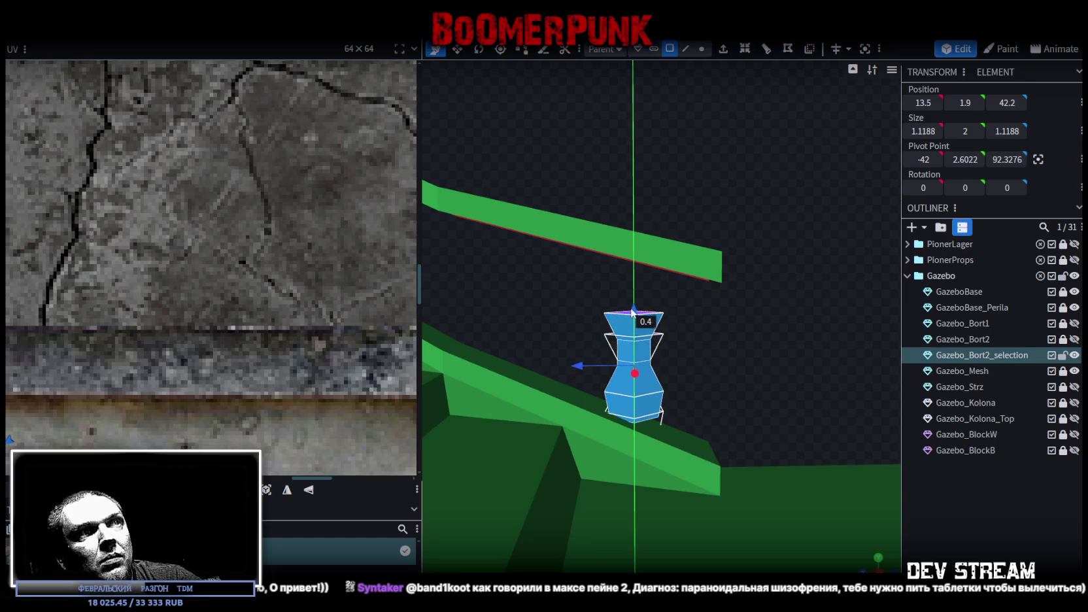
{"action": "left_click_drag", "start_coordinate": [732, 359], "coordinate": [733, 344]}
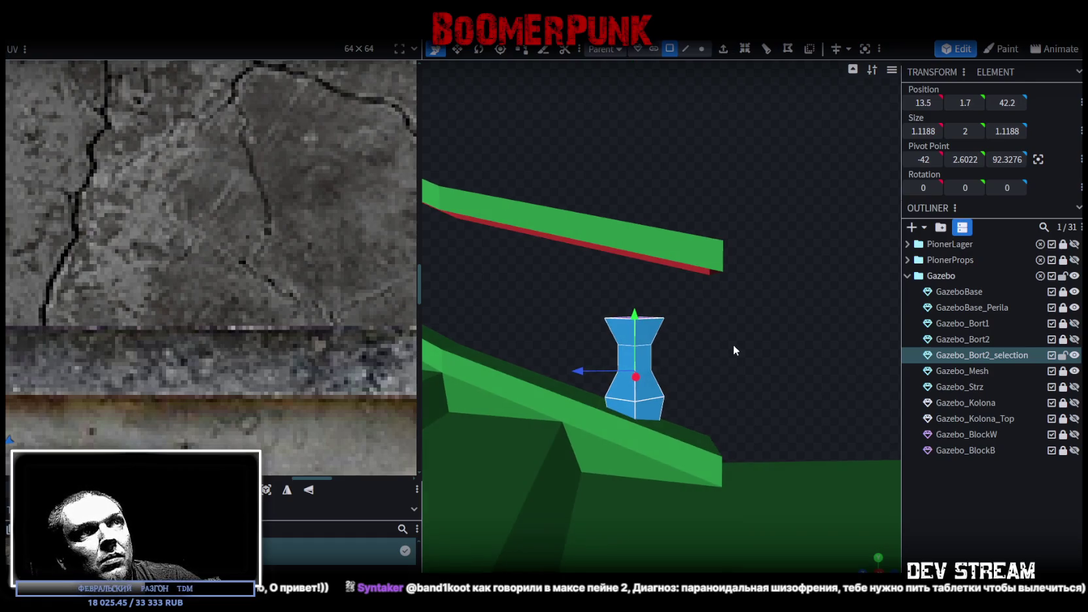
In Vertex mode, box-select the baluster's middle vertex ring and raise it along Y
{"action": "left_click", "coordinate": [701, 49]}
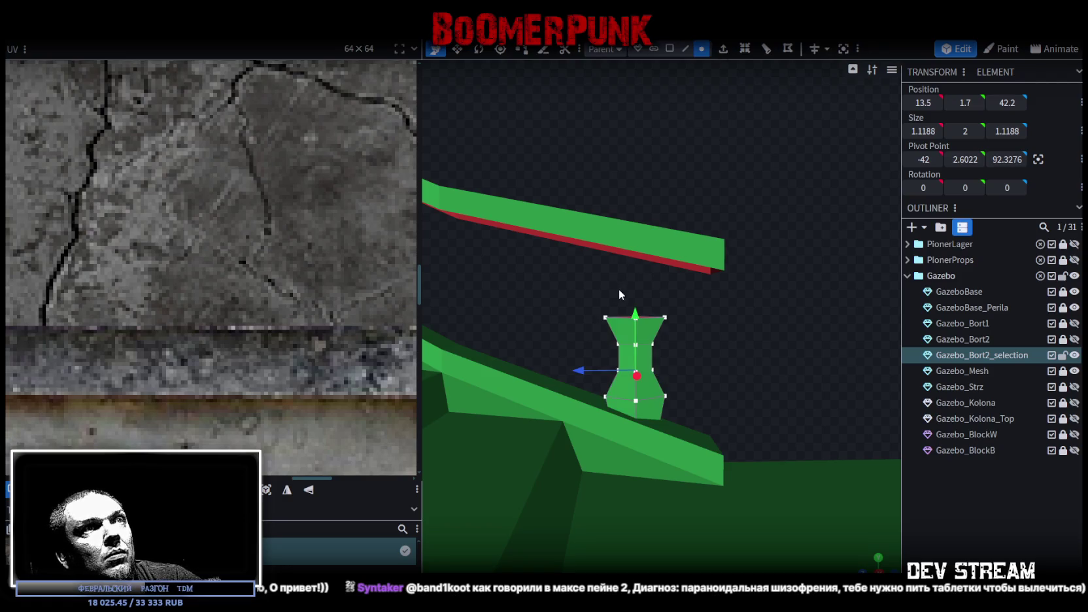
{"action": "left_click_drag", "start_coordinate": [621, 293], "coordinate": [646, 405]}
{"action": "scroll", "coordinate": [627, 328], "scroll_direction": "up", "scroll_amount": 2}
{"action": "left_click_drag", "start_coordinate": [626, 332], "coordinate": [624, 315]}
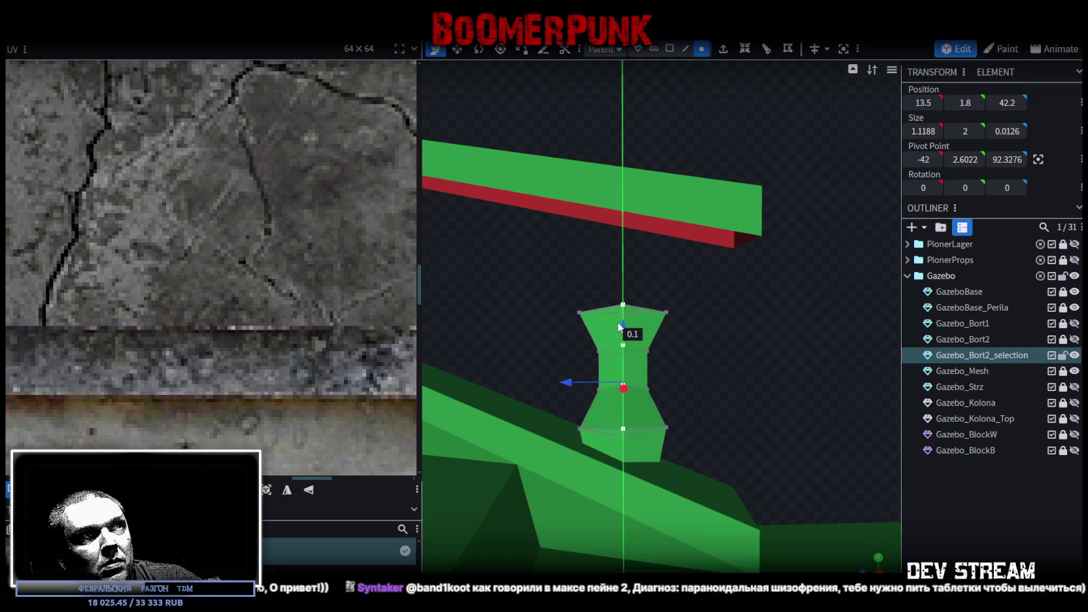
{"action": "left_click_drag", "start_coordinate": [624, 315], "coordinate": [623, 316]}
{"action": "left_click_drag", "start_coordinate": [720, 351], "coordinate": [745, 351]}
Box-select another group of baluster vertices and raise it along Y as well
{"action": "left_click_drag", "start_coordinate": [560, 269], "coordinate": [624, 474]}
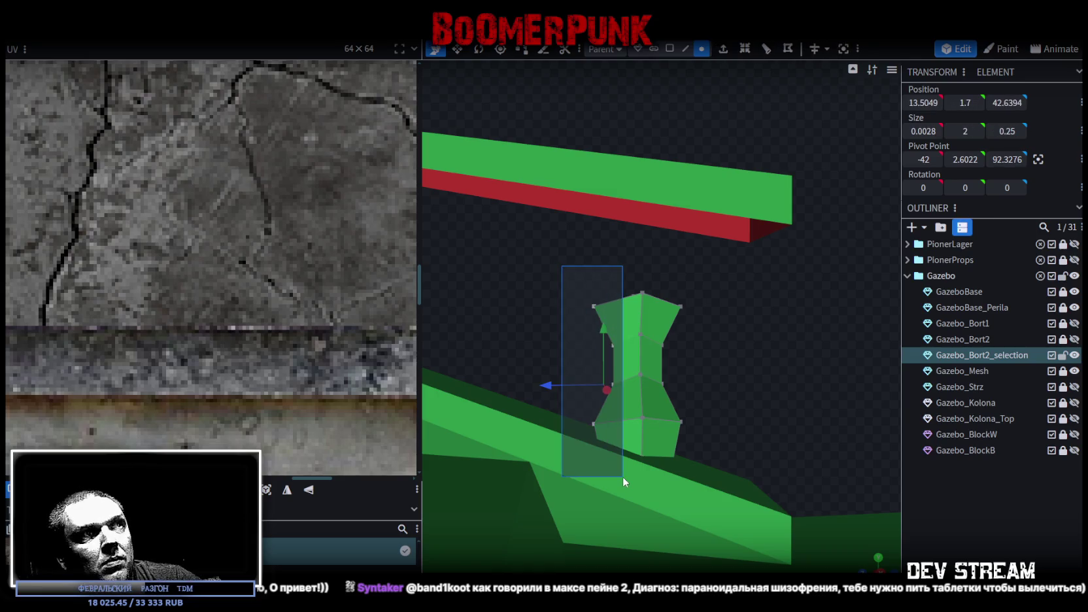
{"action": "mouse_move", "coordinate": [665, 445]}
{"action": "left_mouse_down"}
{"action": "mouse_move", "coordinate": [434, 440]}
{"action": "mouse_move", "coordinate": [513, 470]}
{"action": "mouse_move", "coordinate": [717, 400]}
{"action": "mouse_move", "coordinate": [701, 376]}
{"action": "left_mouse_up"}
{"action": "scroll", "coordinate": [717, 400], "scroll_direction": "up", "scroll_amount": 3}
{"action": "left_click_drag", "start_coordinate": [613, 316], "coordinate": [615, 297]}
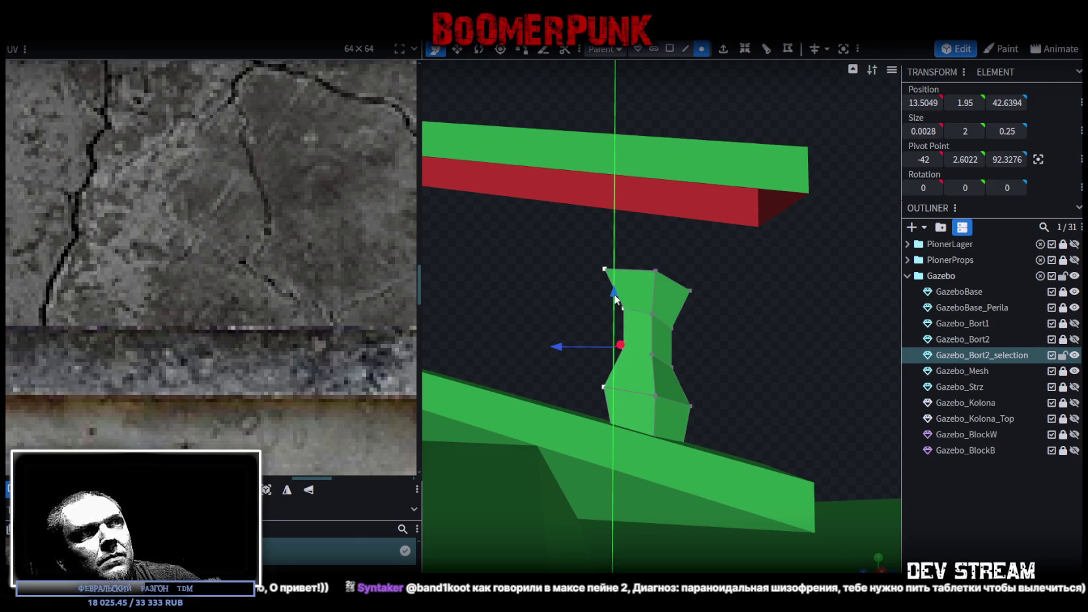
{"action": "mouse_move", "coordinate": [739, 304]}
{"action": "left_mouse_down"}
{"action": "mouse_move", "coordinate": [737, 323]}
{"action": "mouse_move", "coordinate": [729, 319]}
{"action": "mouse_move", "coordinate": [721, 240]}
{"action": "mouse_move", "coordinate": [608, 230]}
{"action": "mouse_move", "coordinate": [718, 265]}
{"action": "mouse_move", "coordinate": [693, 98]}
{"action": "left_mouse_up"}
{"action": "scroll", "coordinate": [731, 316], "scroll_direction": "down", "scroll_amount": 2}
{"action": "mouse_move", "coordinate": [676, 351]}
{"action": "left_mouse_down"}
{"action": "mouse_move", "coordinate": [766, 334]}
{"action": "mouse_move", "coordinate": [728, 293]}
{"action": "mouse_move", "coordinate": [759, 294]}
{"action": "left_mouse_up"}
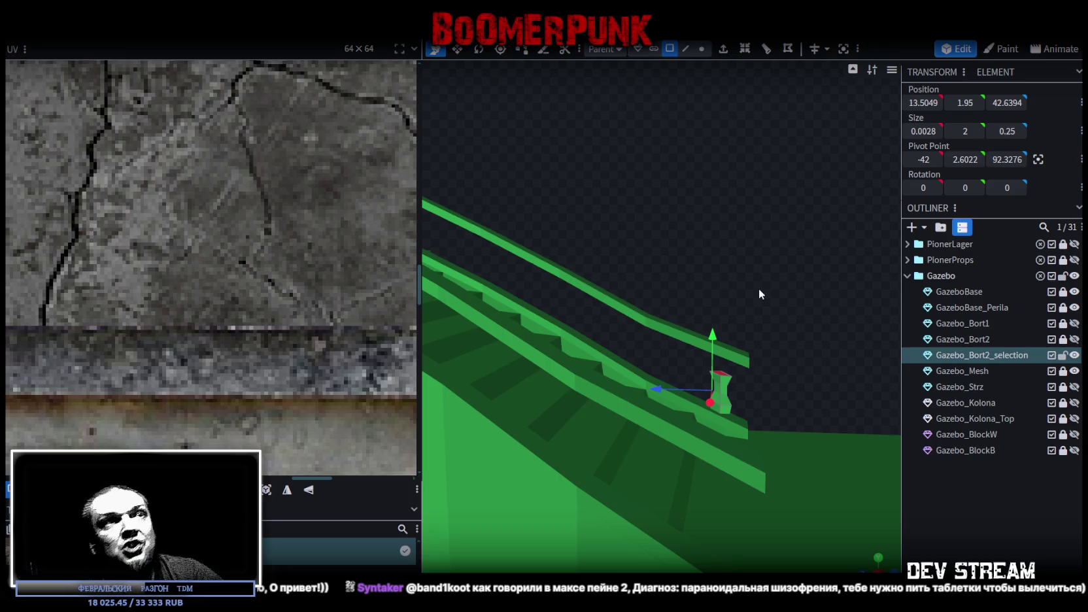
In Vertex mode, select the baluster's top vertices to shape its flared, vase-like head
{"action": "mouse_move", "coordinate": [759, 288]}
{"action": "left_mouse_down"}
{"action": "mouse_move", "coordinate": [737, 415]}
{"action": "mouse_move", "coordinate": [664, 320]}
{"action": "left_mouse_up"}
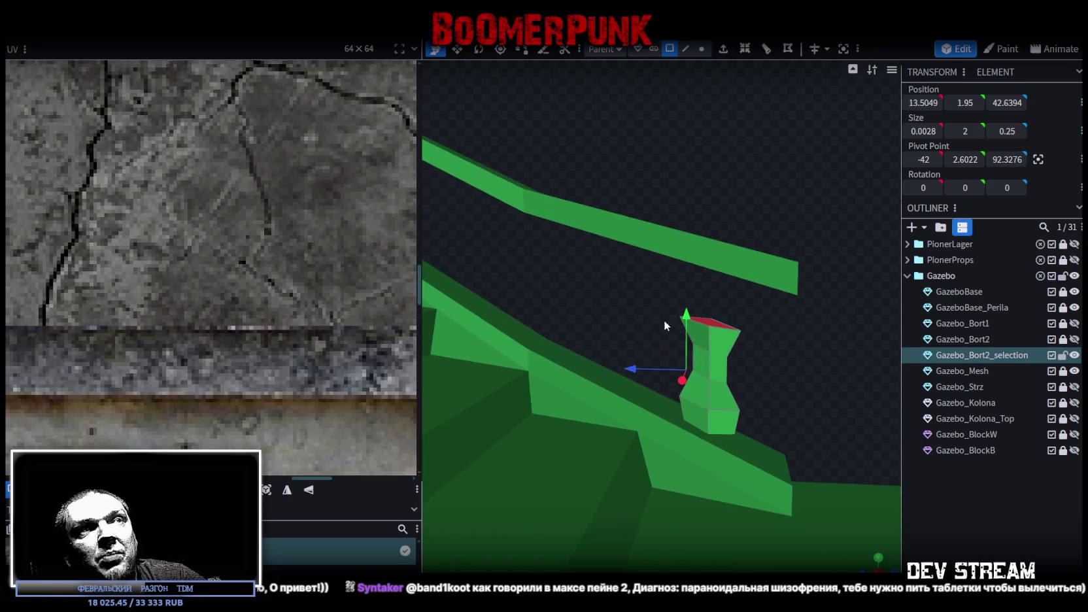
{"action": "left_click", "coordinate": [700, 49]}
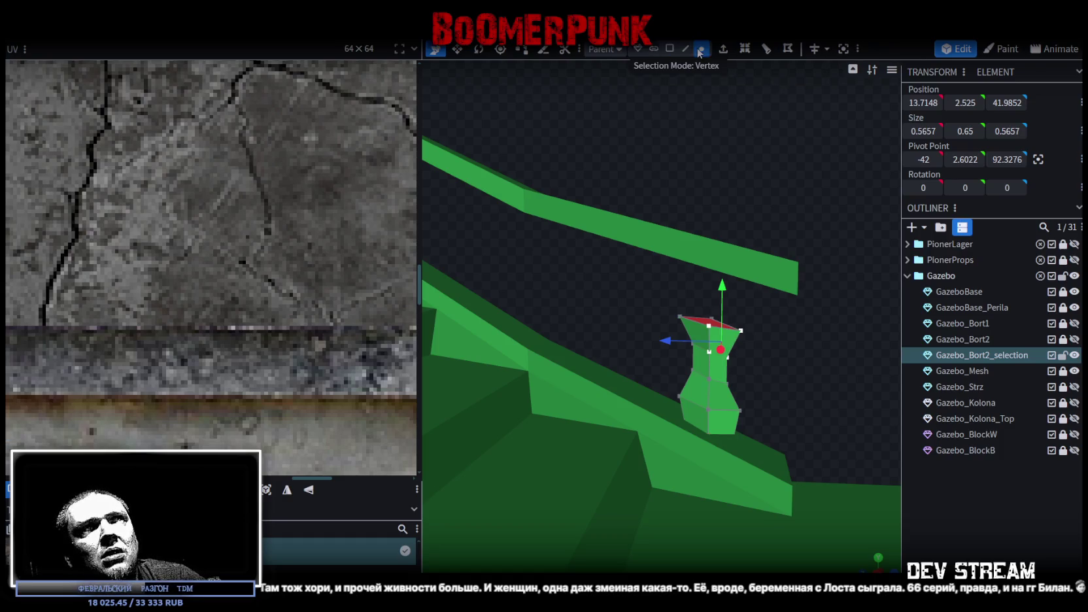
{"action": "left_click", "coordinate": [680, 318]}
{"action": "mouse_move", "coordinate": [629, 276]}
{"action": "left_mouse_down"}
{"action": "mouse_move", "coordinate": [717, 330]}
{"action": "mouse_move", "coordinate": [663, 302]}
{"action": "left_mouse_up"}
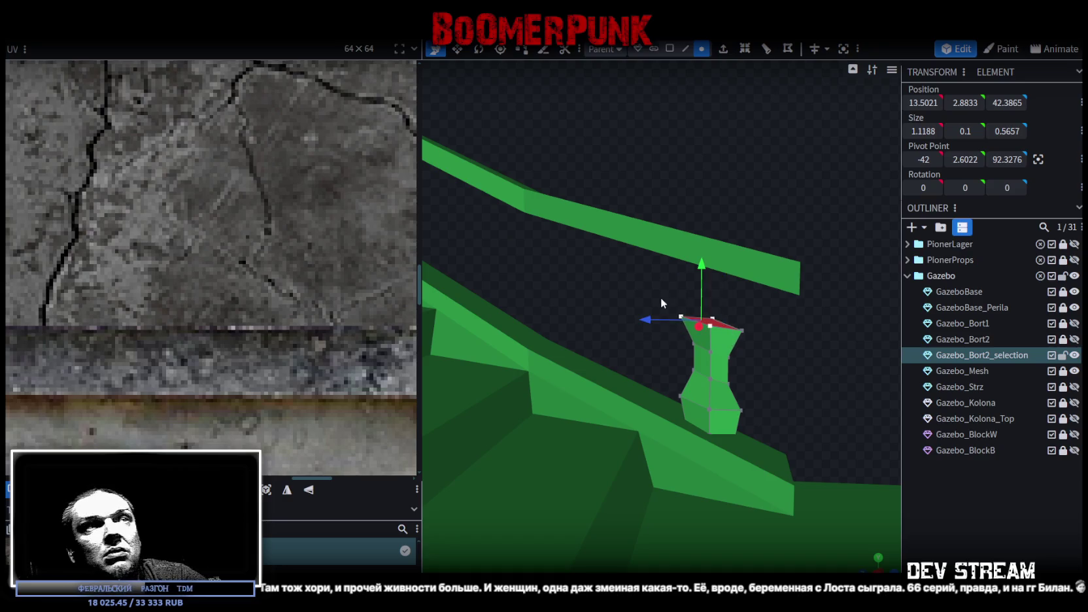
{"action": "left_click", "coordinate": [741, 332]}
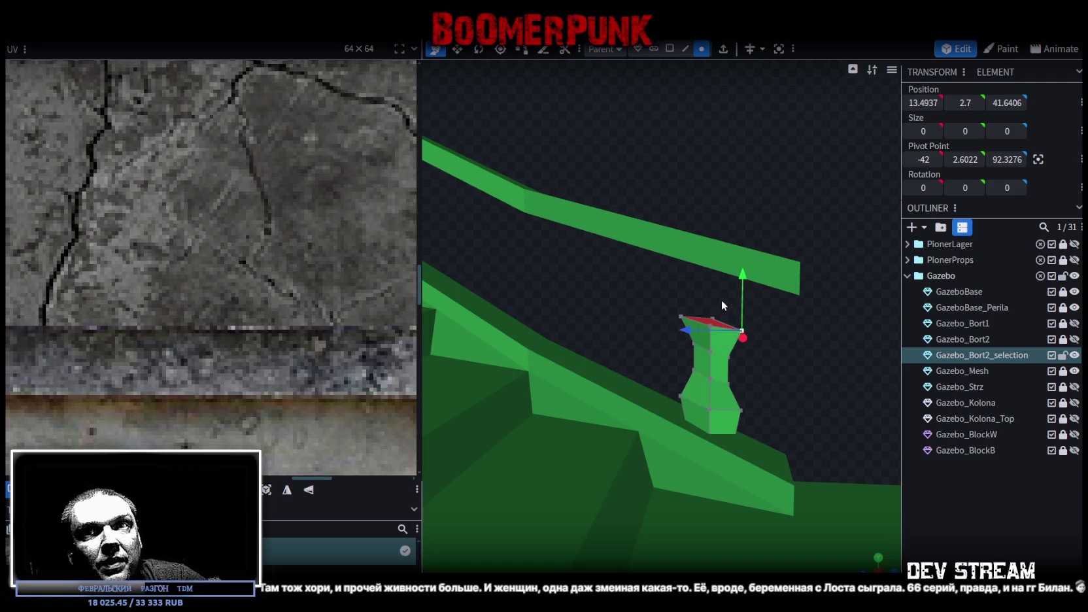
{"action": "mouse_move", "coordinate": [721, 298]}
{"action": "middle_mouse_down"}
{"action": "mouse_move", "coordinate": [803, 338]}
{"action": "mouse_move", "coordinate": [829, 227]}
{"action": "middle_mouse_up"}
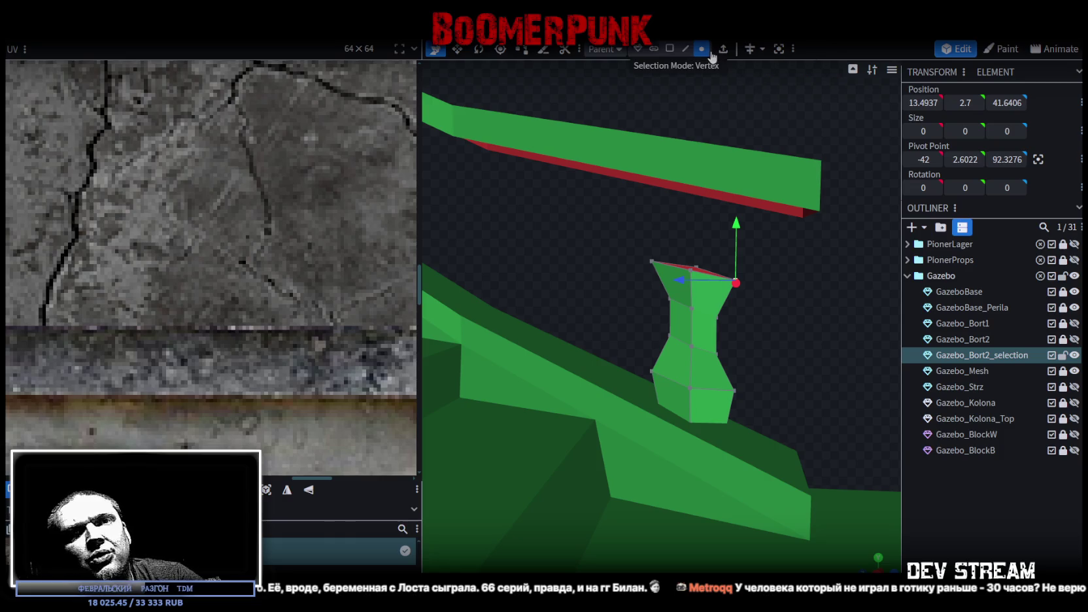
{"action": "left_click_drag", "start_coordinate": [810, 351], "coordinate": [841, 358]}
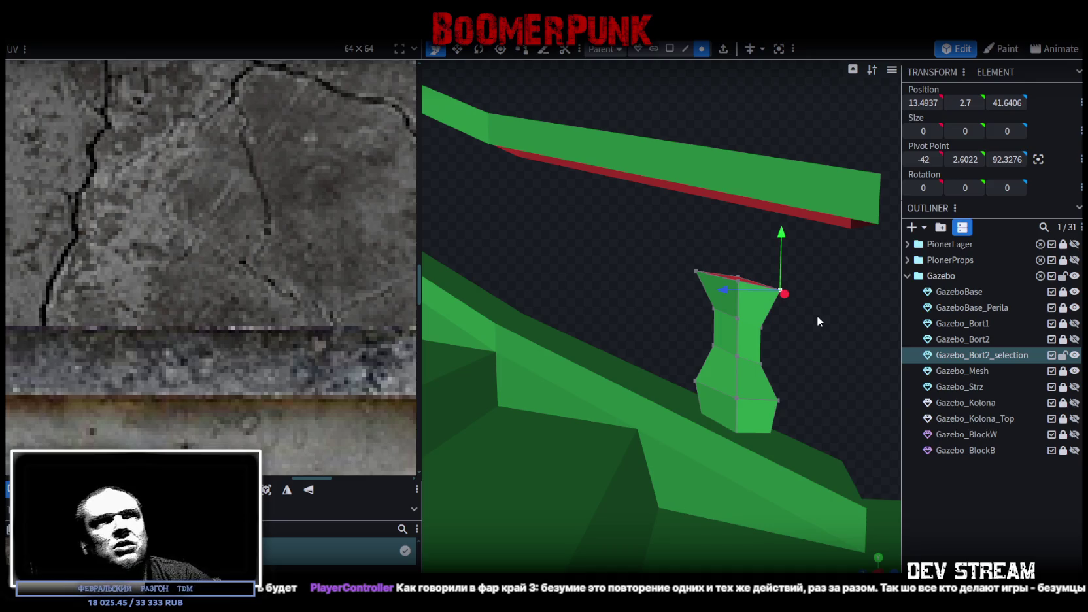
{"action": "scroll", "coordinate": [866, 328], "scroll_direction": "down", "scroll_amount": 3}
{"action": "mouse_move", "coordinate": [866, 329]}
{"action": "left_mouse_down"}
{"action": "mouse_move", "coordinate": [843, 332]}
{"action": "mouse_move", "coordinate": [837, 349]}
{"action": "left_mouse_up"}
{"action": "mouse_move", "coordinate": [688, 267]}
{"action": "left_mouse_down", "text": "ctrl"}
{"action": "mouse_move", "coordinate": [804, 335]}
{"action": "mouse_move", "coordinate": [684, 338]}
{"action": "mouse_move", "coordinate": [826, 335]}
{"action": "mouse_move", "coordinate": [827, 193]}
{"action": "mouse_move", "coordinate": [822, 225]}
{"action": "left_mouse_up", "text": "ctrl"}
{"action": "mouse_move", "coordinate": [686, 342]}
{"action": "left_mouse_down"}
{"action": "mouse_move", "coordinate": [811, 357]}
{"action": "mouse_move", "coordinate": [768, 320]}
{"action": "mouse_move", "coordinate": [783, 322]}
{"action": "left_mouse_up"}
{"action": "left_click", "coordinate": [806, 342]}
Lower the baluster's top vertex and adjust its left and right waist vertices
{"action": "mouse_move", "coordinate": [706, 266]}
{"action": "left_mouse_down"}
{"action": "mouse_move", "coordinate": [709, 282]}
{"action": "mouse_move", "coordinate": [718, 263]}
{"action": "left_mouse_up"}
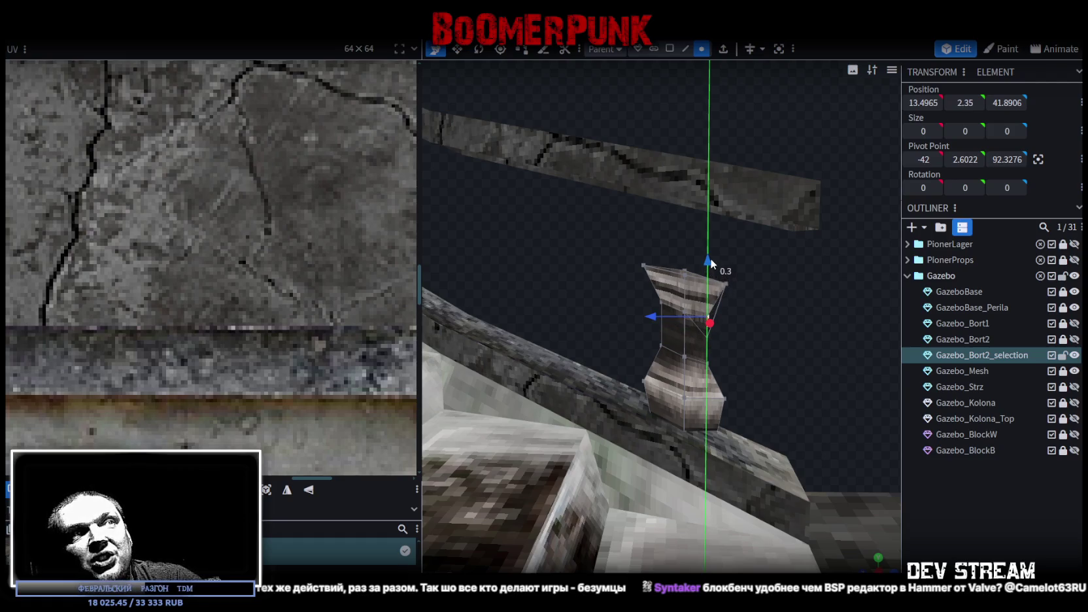
{"action": "mouse_move", "coordinate": [778, 316]}
{"action": "left_mouse_down"}
{"action": "mouse_move", "coordinate": [785, 341]}
{"action": "mouse_move", "coordinate": [772, 340]}
{"action": "left_mouse_up"}
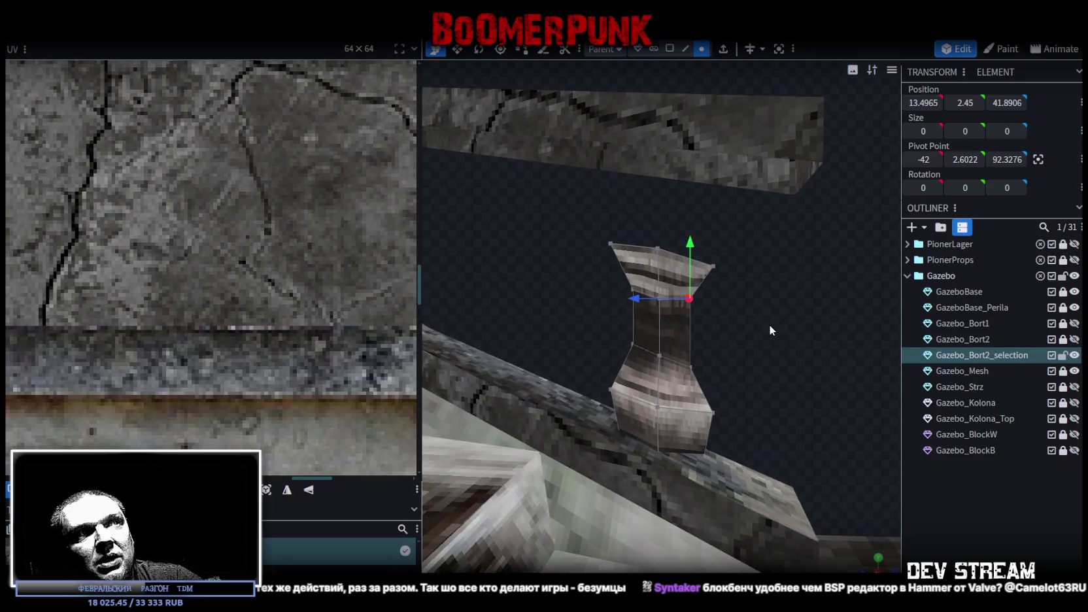
{"action": "left_click_drag", "start_coordinate": [769, 325], "coordinate": [772, 325]}
{"action": "left_click", "coordinate": [643, 347]}
{"action": "left_click_drag", "start_coordinate": [646, 300], "coordinate": [681, 305]}
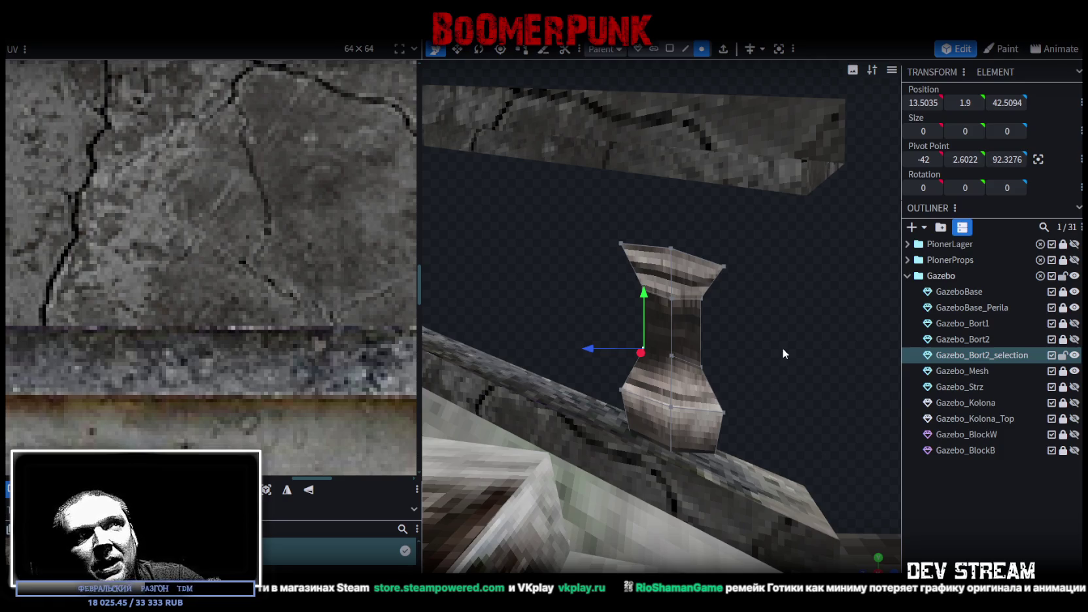
{"action": "left_click", "coordinate": [701, 301]}
{"action": "mouse_move", "coordinate": [707, 252]}
{"action": "left_mouse_down"}
{"action": "mouse_move", "coordinate": [700, 259]}
{"action": "mouse_move", "coordinate": [706, 245]}
{"action": "left_mouse_up"}
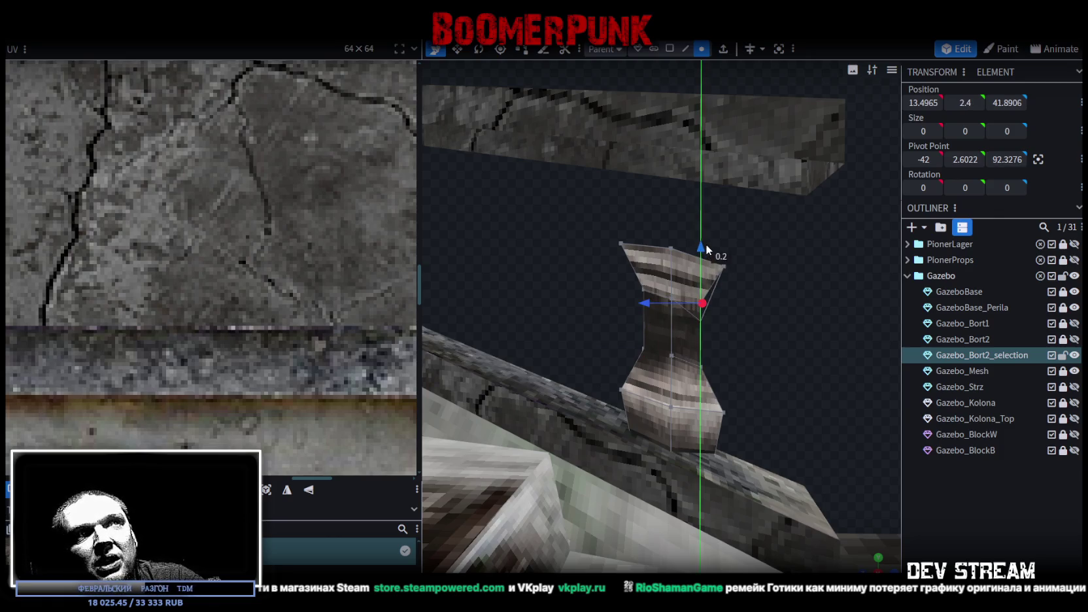
{"action": "left_click_drag", "start_coordinate": [771, 344], "coordinate": [765, 338]}
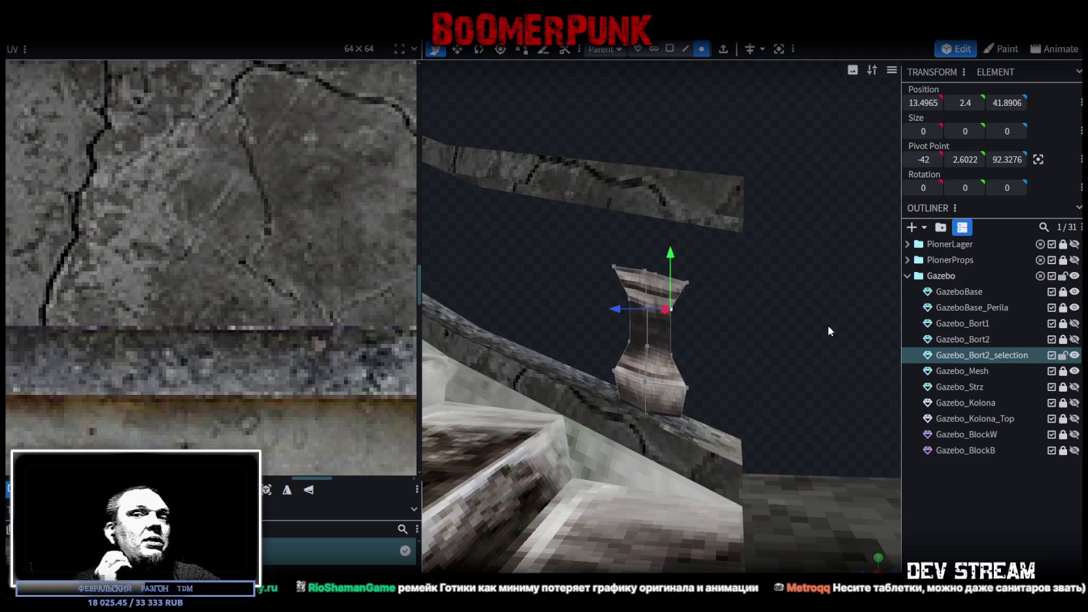
{"action": "scroll", "coordinate": [827, 325], "scroll_direction": "up", "scroll_amount": 2}
{"action": "scroll", "coordinate": [791, 307], "scroll_direction": "up", "scroll_amount": 2}
{"action": "left_click_drag", "start_coordinate": [786, 291], "coordinate": [744, 290]}
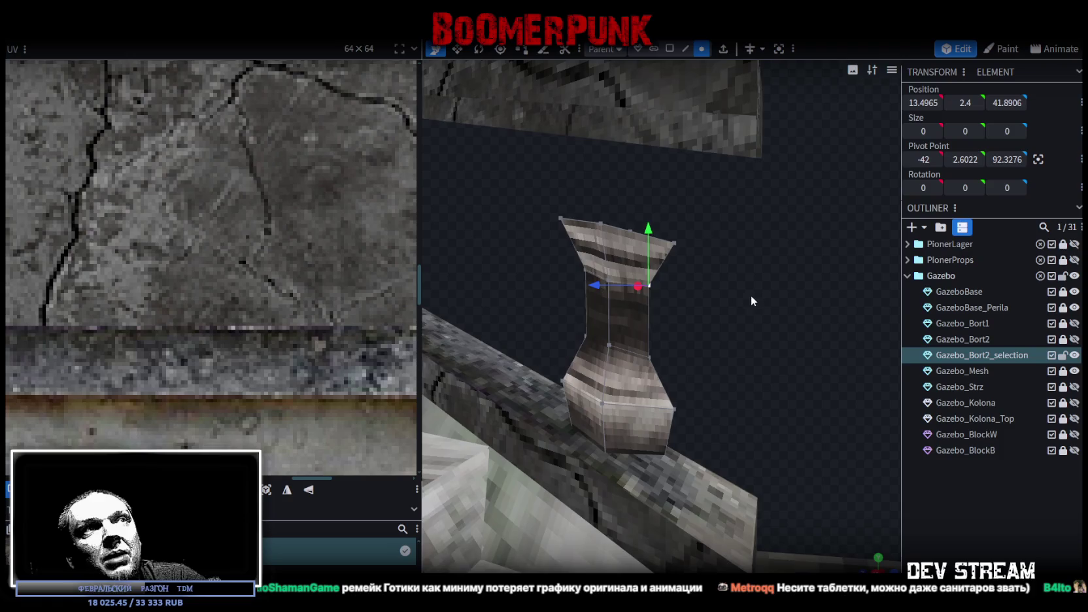
{"action": "left_click", "coordinate": [688, 338]}
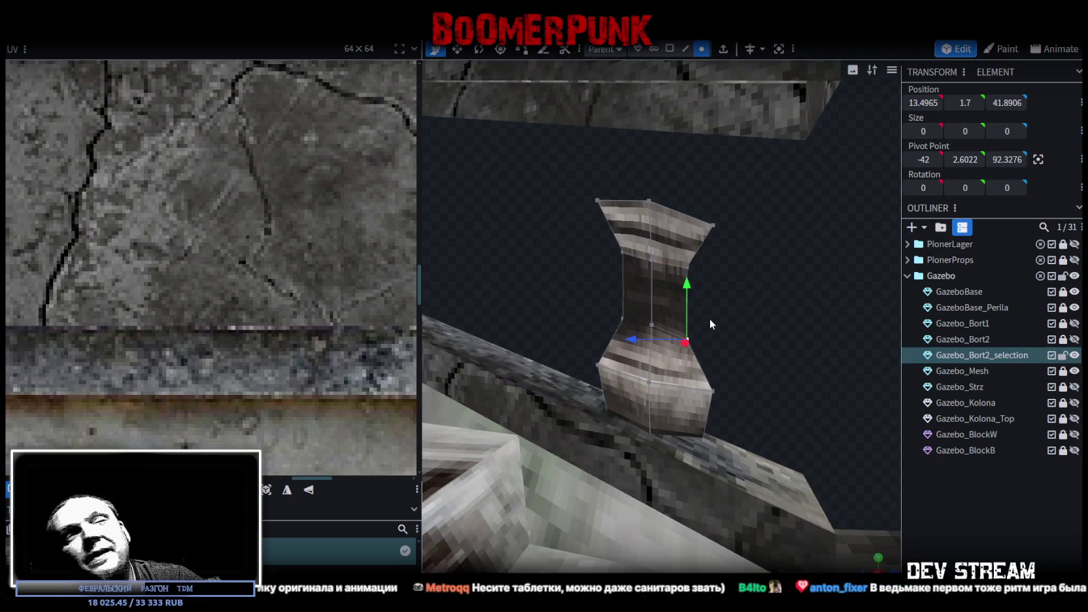
{"action": "left_click_drag", "start_coordinate": [710, 314], "coordinate": [735, 335]}
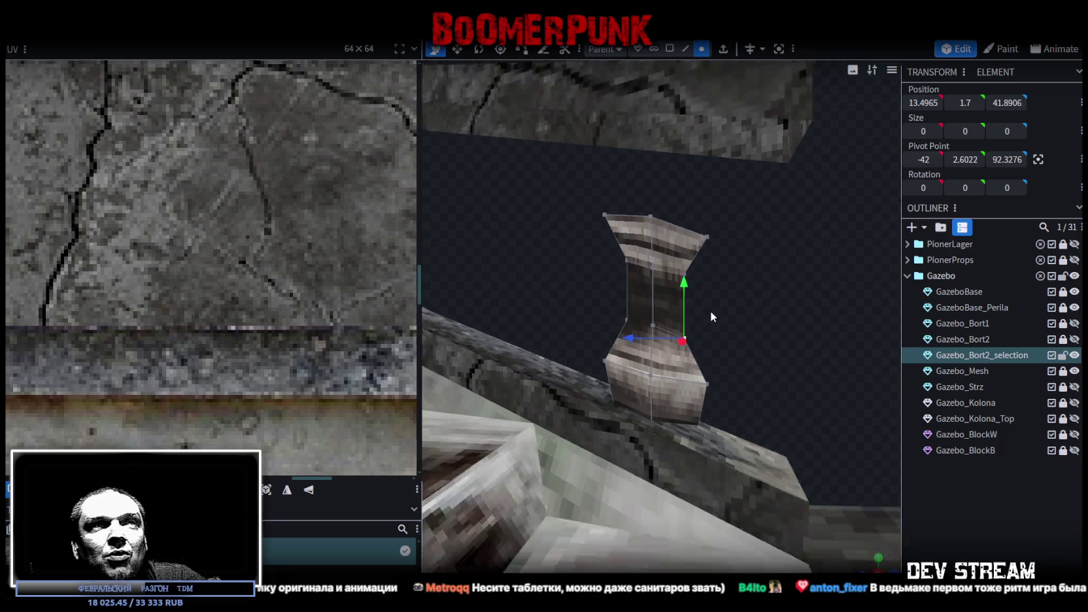
{"action": "mouse_move", "coordinate": [736, 325]}
{"action": "left_mouse_down"}
{"action": "mouse_move", "coordinate": [752, 344]}
{"action": "mouse_move", "coordinate": [783, 336]}
{"action": "mouse_move", "coordinate": [679, 107]}
{"action": "left_mouse_up"}
In face mode, double-click the baluster to select its whole connected mesh
{"action": "left_click", "coordinate": [670, 48]}
{"action": "mouse_move", "coordinate": [792, 323]}
{"action": "left_mouse_down"}
{"action": "mouse_move", "coordinate": [741, 326]}
{"action": "mouse_move", "coordinate": [682, 360]}
{"action": "mouse_move", "coordinate": [743, 340]}
{"action": "mouse_move", "coordinate": [706, 342]}
{"action": "mouse_move", "coordinate": [803, 343]}
{"action": "mouse_move", "coordinate": [758, 247]}
{"action": "left_mouse_up"}
{"action": "left_click", "coordinate": [690, 333]}
{"action": "double_click", "coordinate": [690, 334]}
{"action": "double_click", "coordinate": [683, 340]}
{"action": "mouse_move", "coordinate": [628, 384]}
{"action": "left_mouse_down"}
{"action": "mouse_move", "coordinate": [730, 356]}
{"action": "mouse_move", "coordinate": [574, 361]}
{"action": "mouse_move", "coordinate": [730, 411]}
{"action": "mouse_move", "coordinate": [797, 412]}
{"action": "left_mouse_up"}
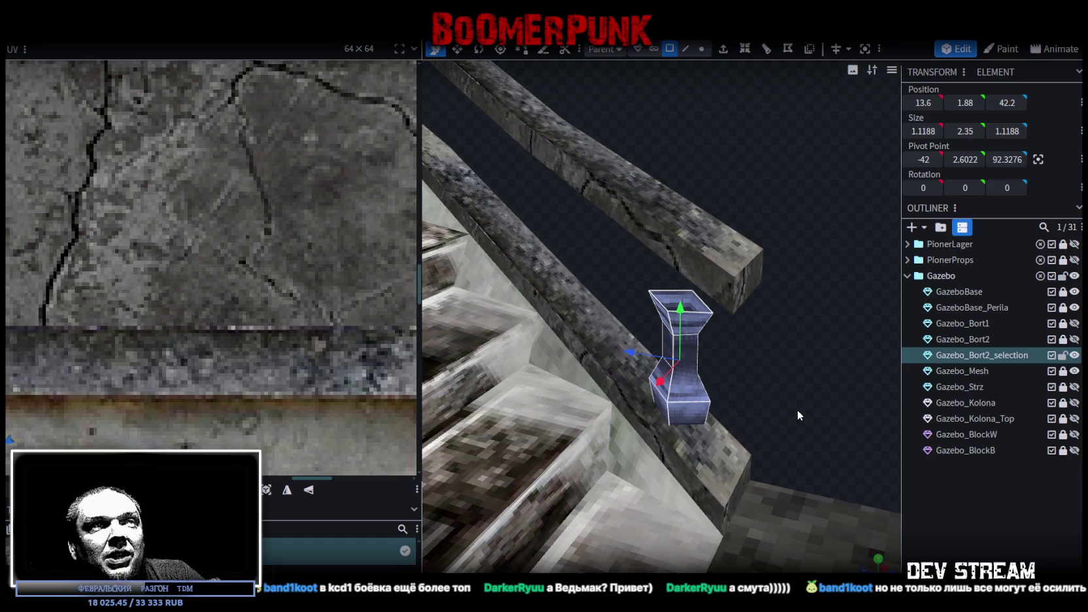
Inspect the vase-shaped baluster from several angles, then open its right-click mesh actions
{"action": "left_click_drag", "start_coordinate": [769, 370], "coordinate": [782, 340]}
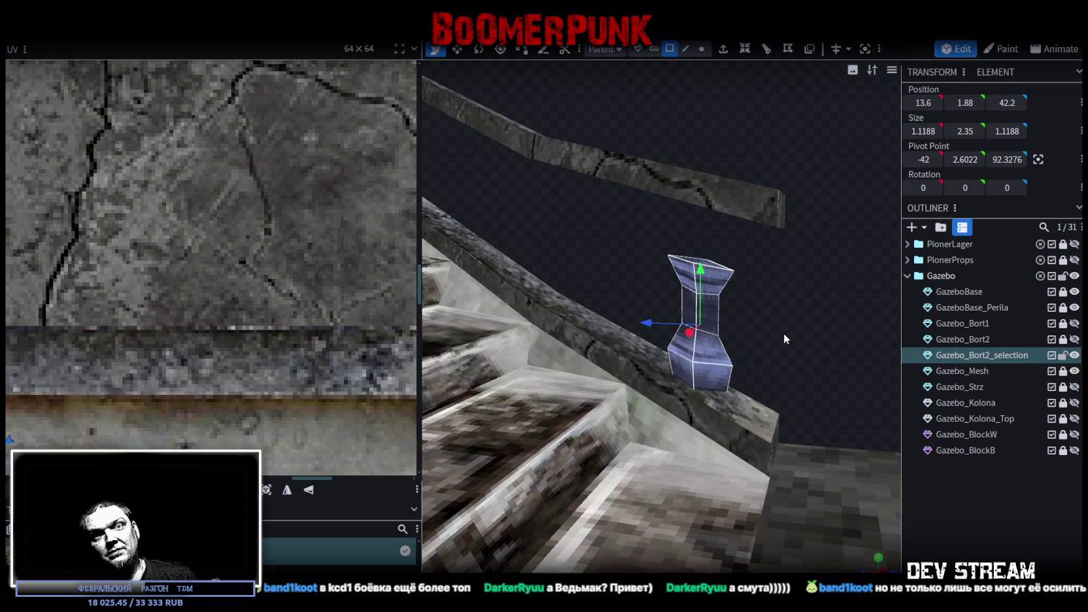
{"action": "scroll", "coordinate": [755, 325], "scroll_direction": "up", "scroll_amount": 3}
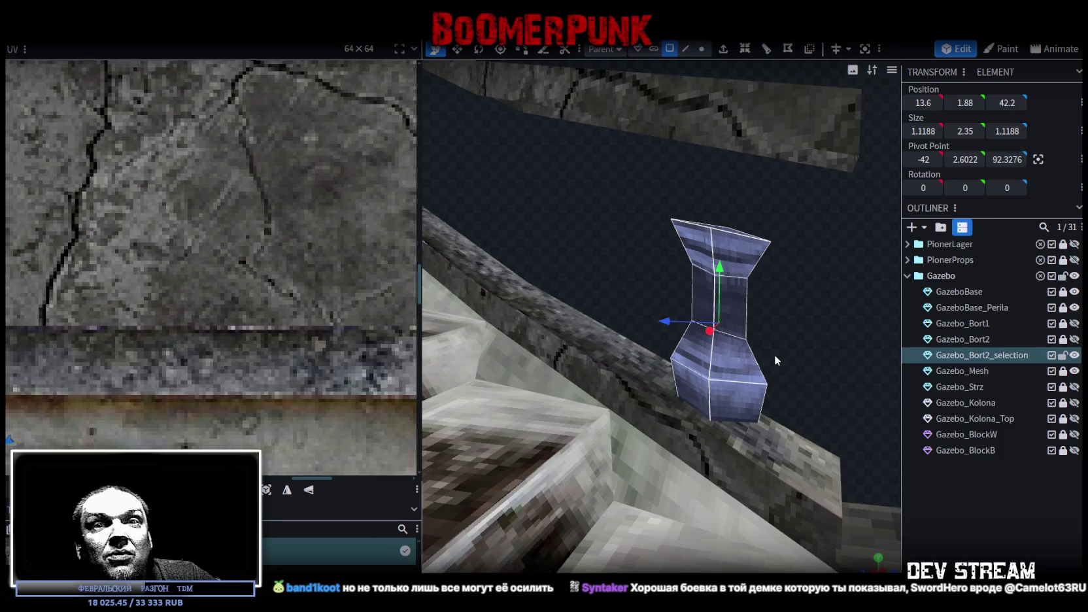
{"action": "left_click_drag", "start_coordinate": [774, 354], "coordinate": [803, 308]}
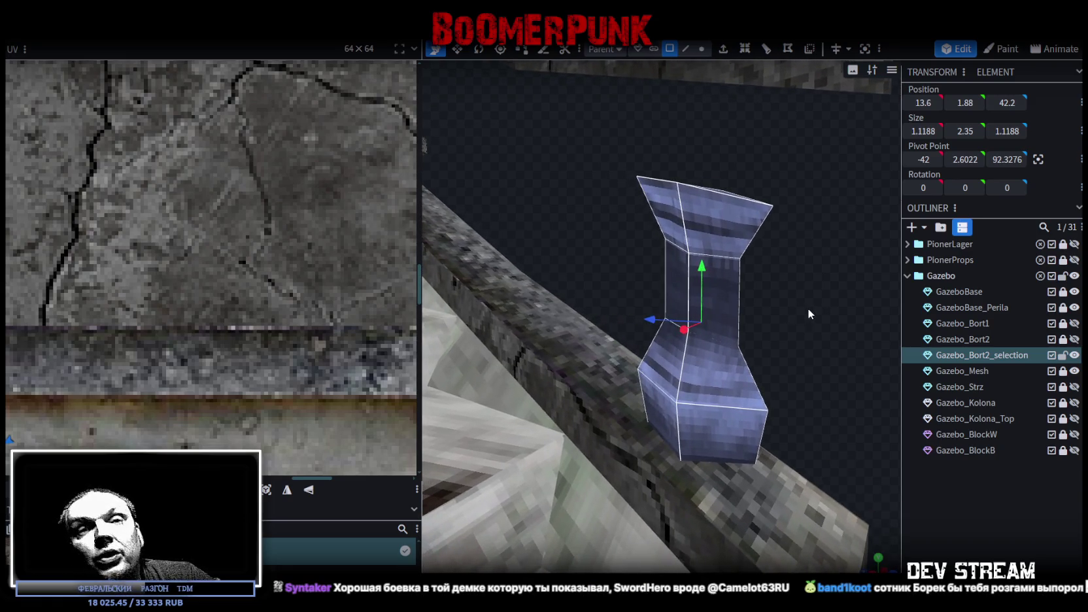
{"action": "mouse_move", "coordinate": [808, 319]}
{"action": "left_mouse_down"}
{"action": "mouse_move", "coordinate": [737, 325]}
{"action": "mouse_move", "coordinate": [814, 333]}
{"action": "mouse_move", "coordinate": [772, 321]}
{"action": "mouse_move", "coordinate": [789, 334]}
{"action": "left_mouse_up"}
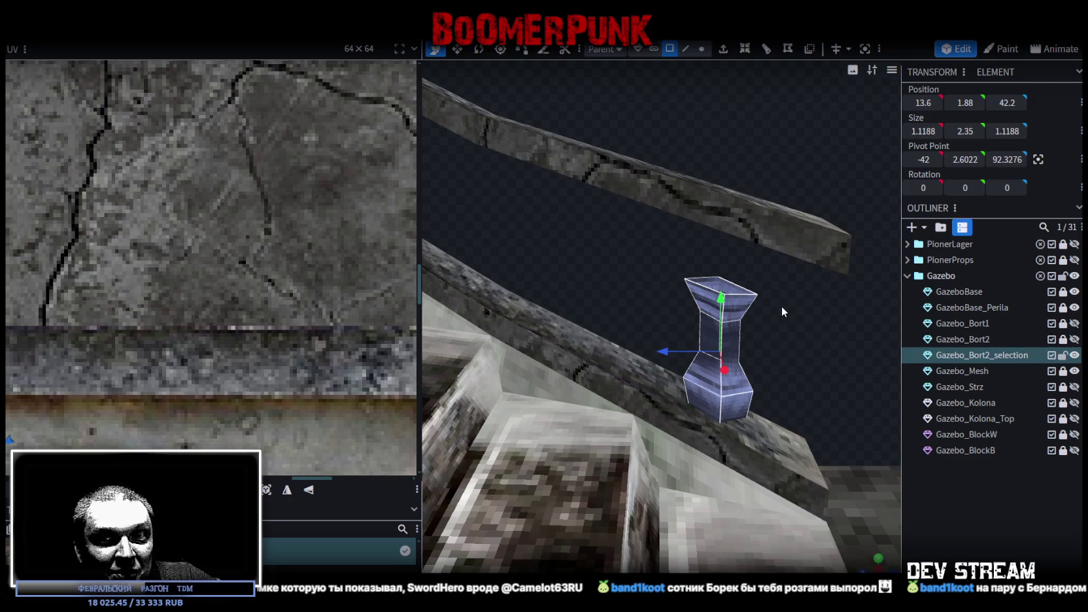
{"action": "right_click", "coordinate": [737, 364]}
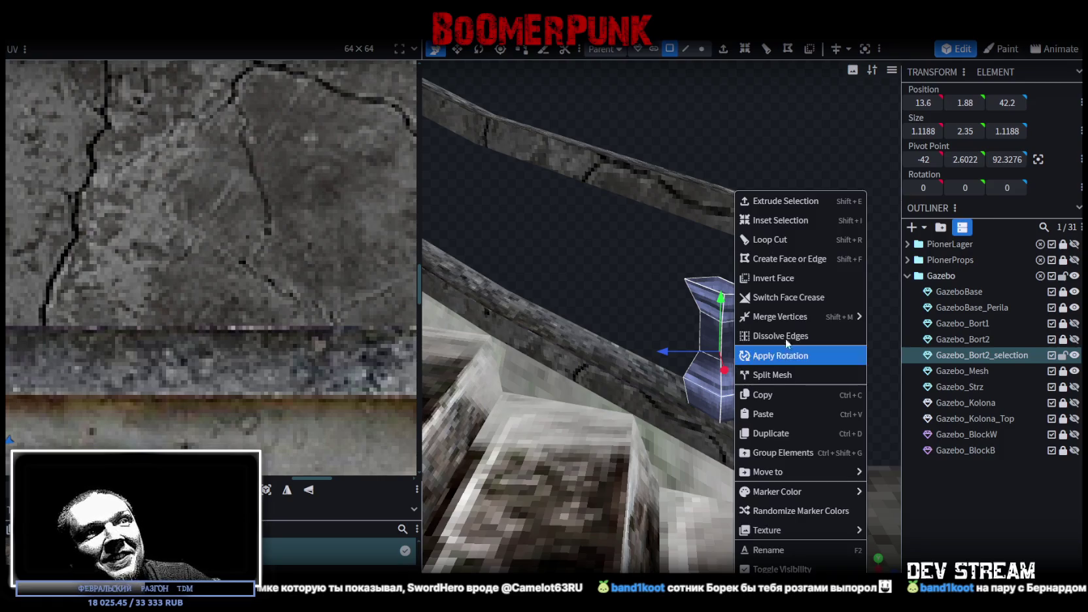
Copy the baluster and paste it as a Mesh Selection, undoing a first trial placement
{"action": "left_click", "coordinate": [778, 395]}
{"action": "right_click", "coordinate": [732, 381]}
{"action": "left_click", "coordinate": [769, 414]}
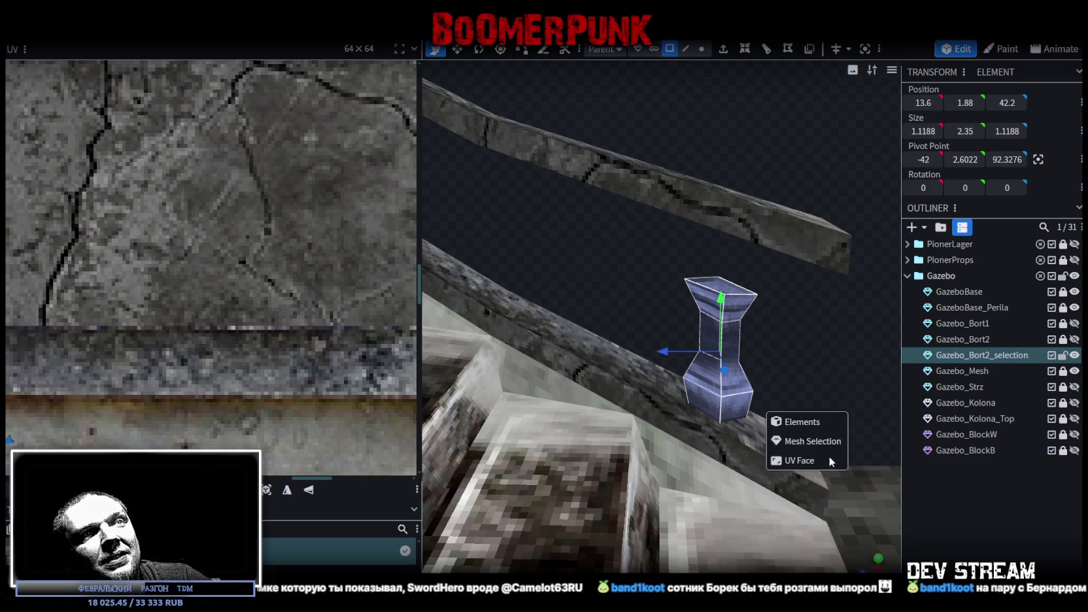
{"action": "left_click_drag", "start_coordinate": [686, 359], "coordinate": [480, 338]}
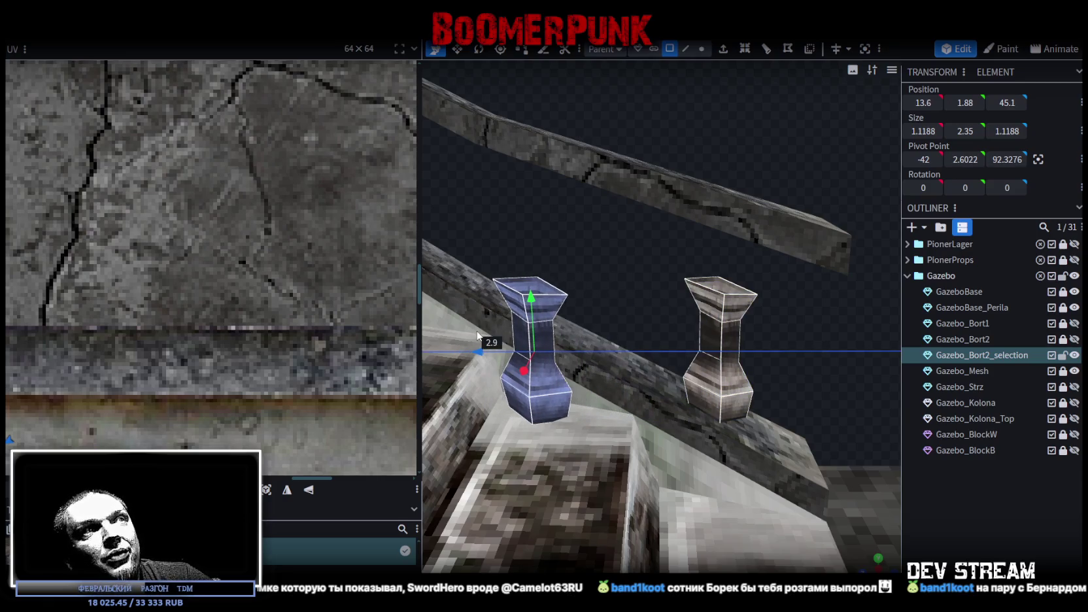
{"action": "mouse_move", "coordinate": [633, 272]}
{"action": "left_mouse_down"}
{"action": "mouse_move", "coordinate": [584, 249]}
{"action": "mouse_move", "coordinate": [649, 244]}
{"action": "left_mouse_up"}
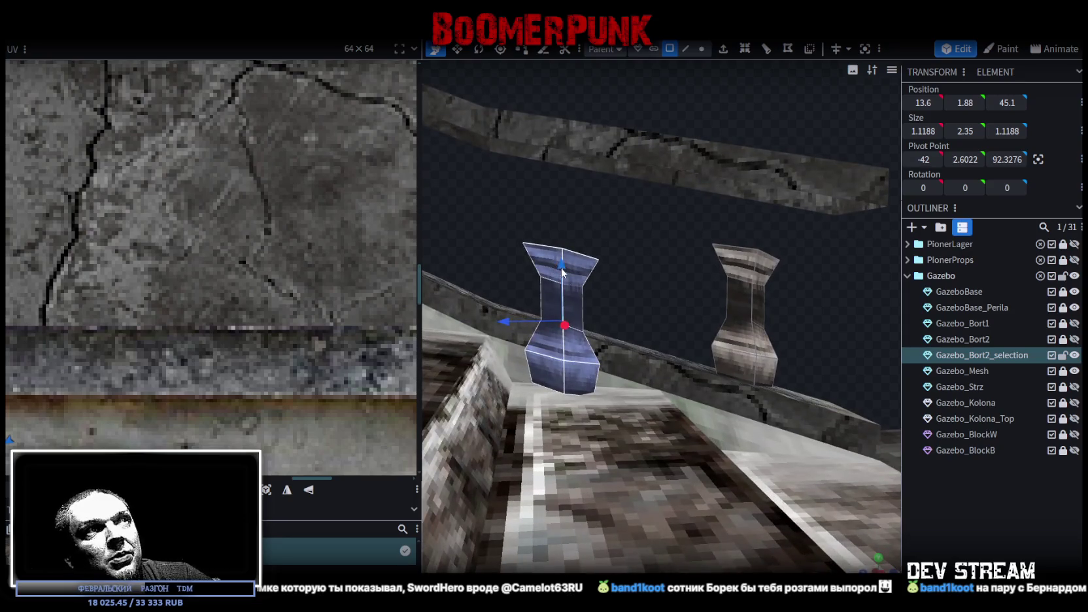
{"action": "left_click_drag", "start_coordinate": [561, 268], "coordinate": [574, 226]}
{"action": "mouse_move", "coordinate": [649, 251]}
{"action": "left_mouse_down"}
{"action": "mouse_move", "coordinate": [498, 298]}
{"action": "mouse_move", "coordinate": [532, 275]}
{"action": "mouse_move", "coordinate": [851, 374]}
{"action": "mouse_move", "coordinate": [668, 302]}
{"action": "mouse_move", "coordinate": [685, 327]}
{"action": "mouse_move", "coordinate": [680, 372]}
{"action": "left_mouse_up"}
{"action": "key", "text": "ctrl+z"}
{"action": "key", "text": "ctrl+z"}
{"action": "key", "text": "ctrl+z"}
Place the copied baluster at 11.6, 2.68, 45.2, raised to meet the sloped handrail
{"action": "mouse_move", "coordinate": [727, 434]}
{"action": "left_mouse_down"}
{"action": "mouse_move", "coordinate": [564, 421]}
{"action": "mouse_move", "coordinate": [616, 337]}
{"action": "mouse_move", "coordinate": [489, 381]}
{"action": "mouse_move", "coordinate": [569, 344]}
{"action": "left_mouse_up"}
{"action": "mouse_move", "coordinate": [714, 377]}
{"action": "left_mouse_down"}
{"action": "mouse_move", "coordinate": [840, 384]}
{"action": "mouse_move", "coordinate": [676, 293]}
{"action": "mouse_move", "coordinate": [673, 310]}
{"action": "left_mouse_up"}
{"action": "left_click_drag", "start_coordinate": [589, 299], "coordinate": [593, 240]}
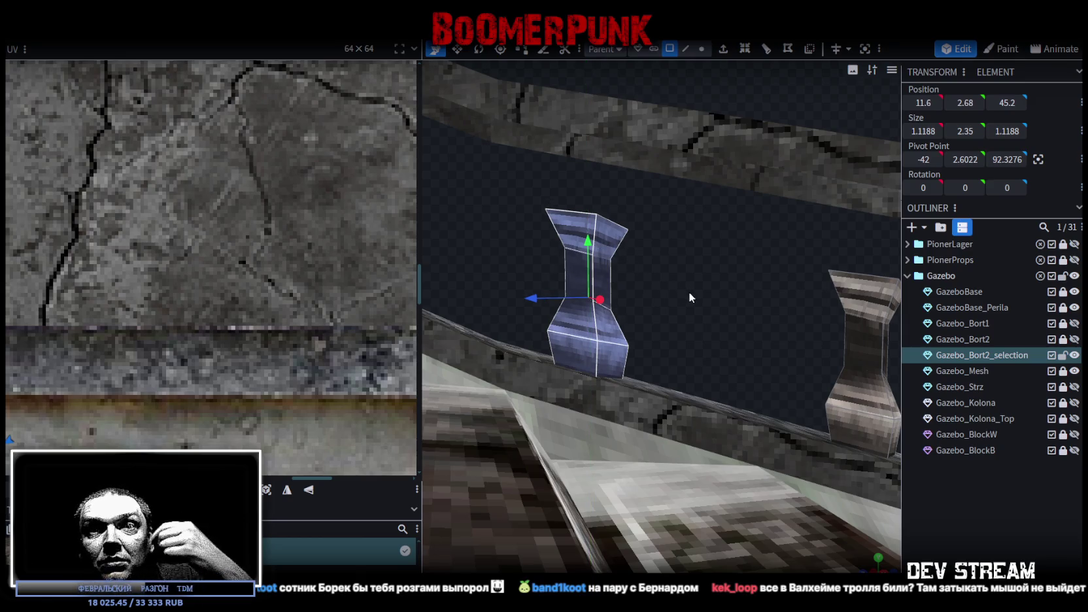
{"action": "mouse_move", "coordinate": [707, 336]}
{"action": "left_mouse_down"}
{"action": "mouse_move", "coordinate": [680, 333]}
{"action": "mouse_move", "coordinate": [666, 353]}
{"action": "mouse_move", "coordinate": [660, 344]}
{"action": "mouse_move", "coordinate": [749, 352]}
{"action": "mouse_move", "coordinate": [710, 347]}
{"action": "left_mouse_up"}
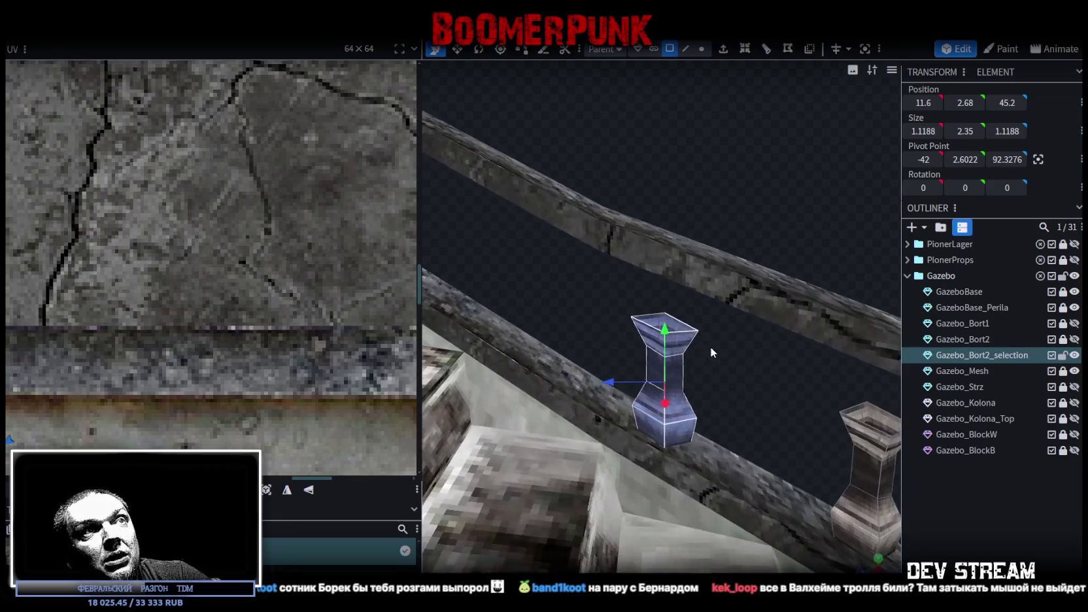
Copy the second baluster, paste it into the same mesh and drag it further up the handrail
{"action": "right_click", "coordinate": [680, 371]}
{"action": "left_click", "coordinate": [712, 397]}
{"action": "right_click", "coordinate": [681, 392]}
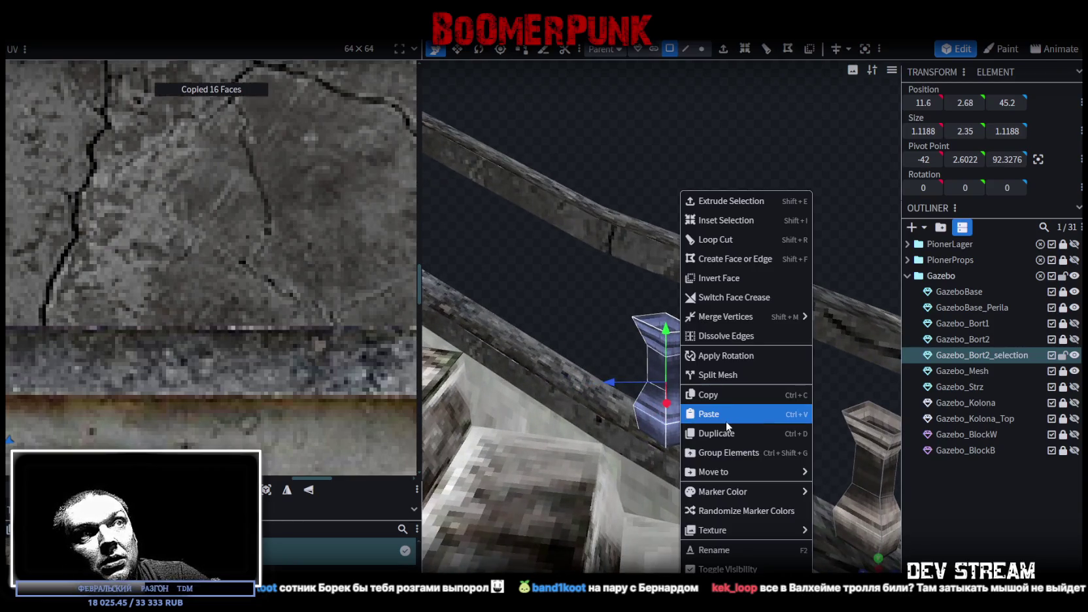
{"action": "left_click", "coordinate": [727, 417]}
{"action": "left_click", "coordinate": [766, 447]}
{"action": "mouse_move", "coordinate": [611, 382]}
{"action": "left_mouse_down"}
{"action": "mouse_move", "coordinate": [465, 366]}
{"action": "mouse_move", "coordinate": [581, 360]}
{"action": "left_mouse_up"}
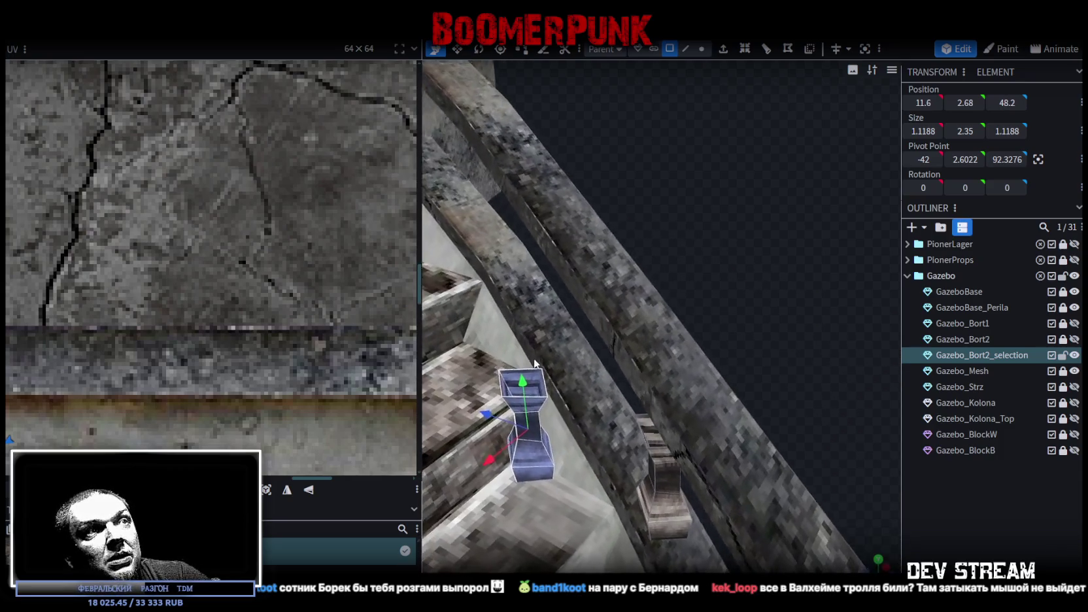
{"action": "mouse_move", "coordinate": [556, 410]}
{"action": "left_mouse_down"}
{"action": "mouse_move", "coordinate": [553, 426]}
{"action": "mouse_move", "coordinate": [550, 414]}
{"action": "left_mouse_up"}
Fine-tune the third baluster so it rests on the rail at 9.65, 3.83, 48.2
{"action": "mouse_move", "coordinate": [569, 300]}
{"action": "left_mouse_down"}
{"action": "mouse_move", "coordinate": [758, 194]}
{"action": "mouse_move", "coordinate": [605, 340]}
{"action": "mouse_move", "coordinate": [585, 302]}
{"action": "left_mouse_up"}
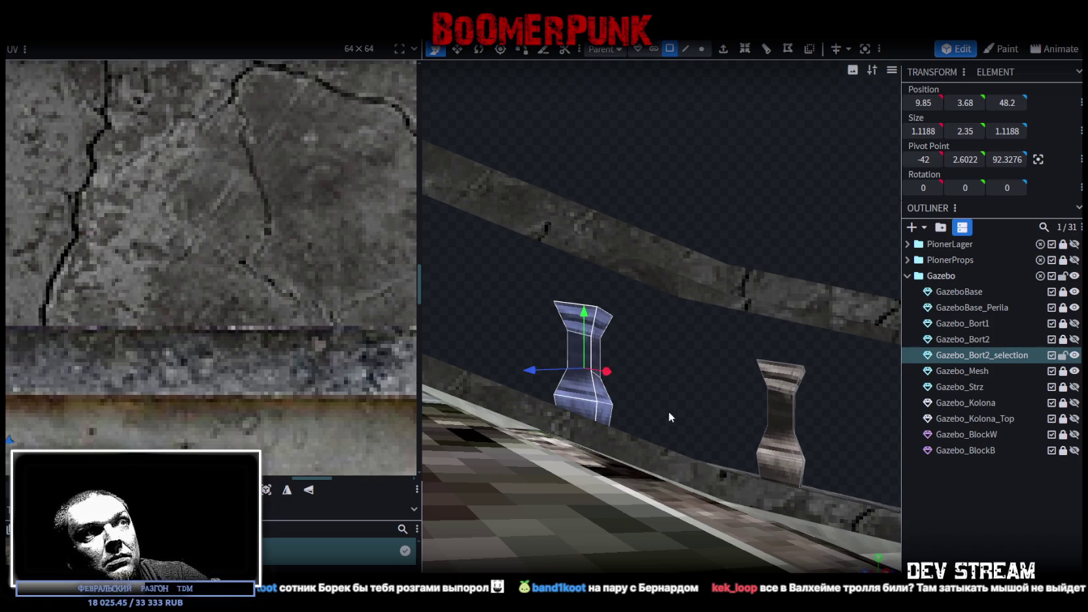
{"action": "scroll", "coordinate": [663, 416], "scroll_direction": "up", "scroll_amount": 3}
{"action": "scroll", "coordinate": [663, 416], "scroll_direction": "up", "scroll_amount": 3}
{"action": "mouse_move", "coordinate": [548, 345]}
{"action": "left_mouse_down"}
{"action": "mouse_move", "coordinate": [546, 324]}
{"action": "mouse_move", "coordinate": [546, 340]}
{"action": "left_mouse_up"}
{"action": "mouse_move", "coordinate": [666, 410]}
{"action": "left_mouse_down"}
{"action": "mouse_move", "coordinate": [642, 414]}
{"action": "mouse_move", "coordinate": [582, 365]}
{"action": "mouse_move", "coordinate": [667, 245]}
{"action": "mouse_move", "coordinate": [680, 272]}
{"action": "mouse_move", "coordinate": [701, 259]}
{"action": "mouse_move", "coordinate": [685, 198]}
{"action": "mouse_move", "coordinate": [670, 188]}
{"action": "mouse_move", "coordinate": [782, 437]}
{"action": "mouse_move", "coordinate": [744, 377]}
{"action": "mouse_move", "coordinate": [750, 367]}
{"action": "mouse_move", "coordinate": [708, 344]}
{"action": "mouse_move", "coordinate": [682, 308]}
{"action": "mouse_move", "coordinate": [682, 324]}
{"action": "left_mouse_up"}
{"action": "scroll", "coordinate": [646, 405], "scroll_direction": "down", "scroll_amount": 2}
{"action": "mouse_move", "coordinate": [732, 380]}
{"action": "left_mouse_down"}
{"action": "mouse_move", "coordinate": [778, 400]}
{"action": "mouse_move", "coordinate": [669, 383]}
{"action": "mouse_move", "coordinate": [727, 445]}
{"action": "mouse_move", "coordinate": [667, 433]}
{"action": "left_mouse_up"}
{"action": "left_click_drag", "start_coordinate": [514, 378], "coordinate": [526, 378]}
{"action": "mouse_move", "coordinate": [690, 425]}
{"action": "left_mouse_down"}
{"action": "mouse_move", "coordinate": [871, 432]}
{"action": "mouse_move", "coordinate": [841, 418]}
{"action": "left_mouse_up"}
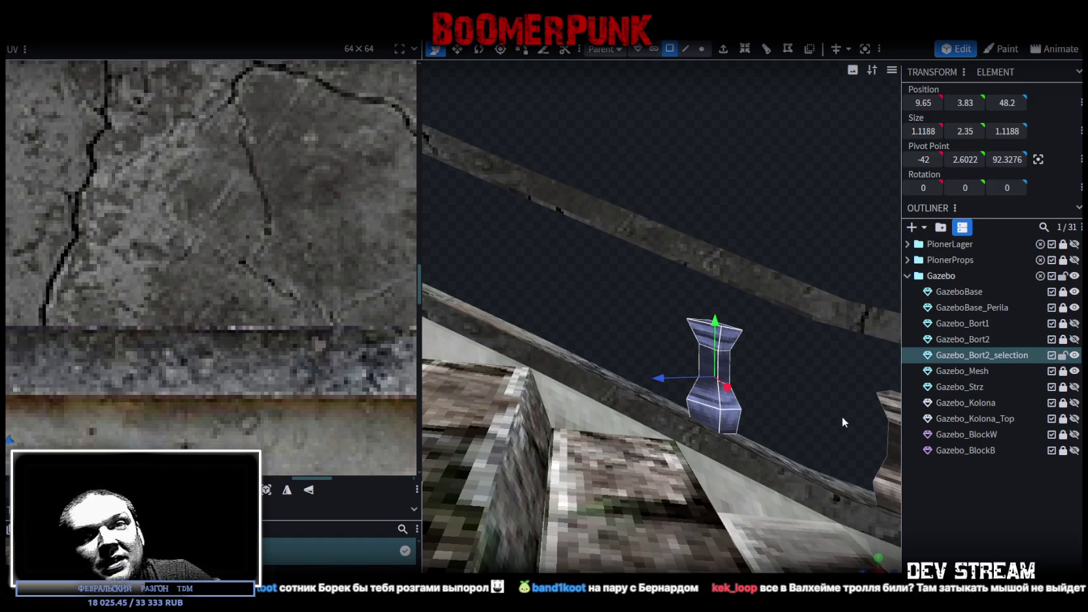
{"action": "mouse_move", "coordinate": [669, 330]}
{"action": "left_mouse_down"}
{"action": "mouse_move", "coordinate": [646, 327]}
{"action": "mouse_move", "coordinate": [658, 327]}
{"action": "left_mouse_up"}
{"action": "right_click_drag", "start_coordinate": [651, 334], "coordinate": [628, 324]}
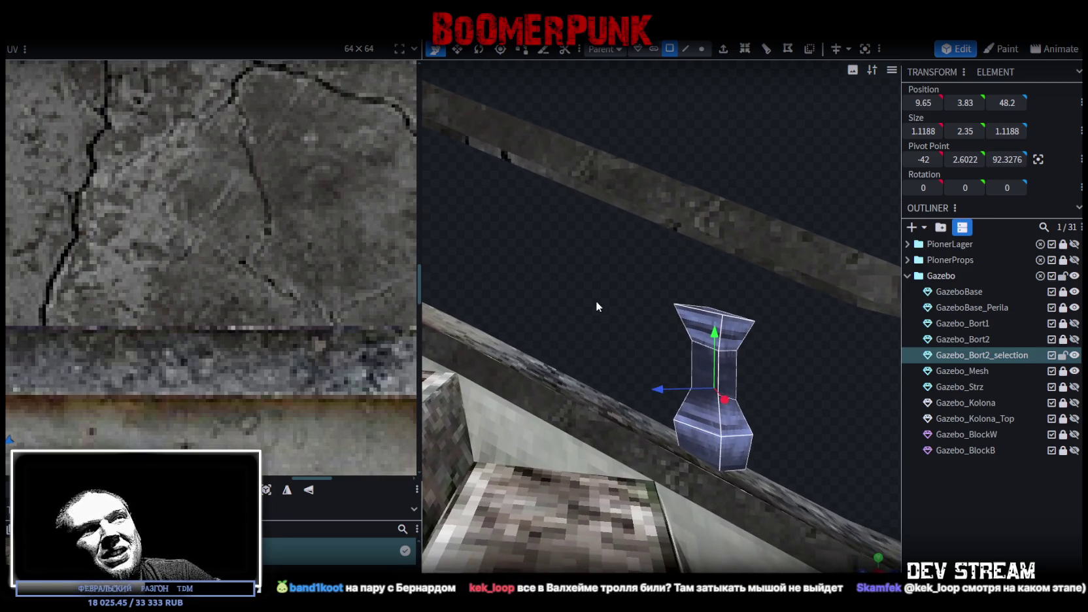
Paste a fourth baluster into the mesh and move it 3 units up onto the handrail
{"action": "right_click", "coordinate": [677, 312]}
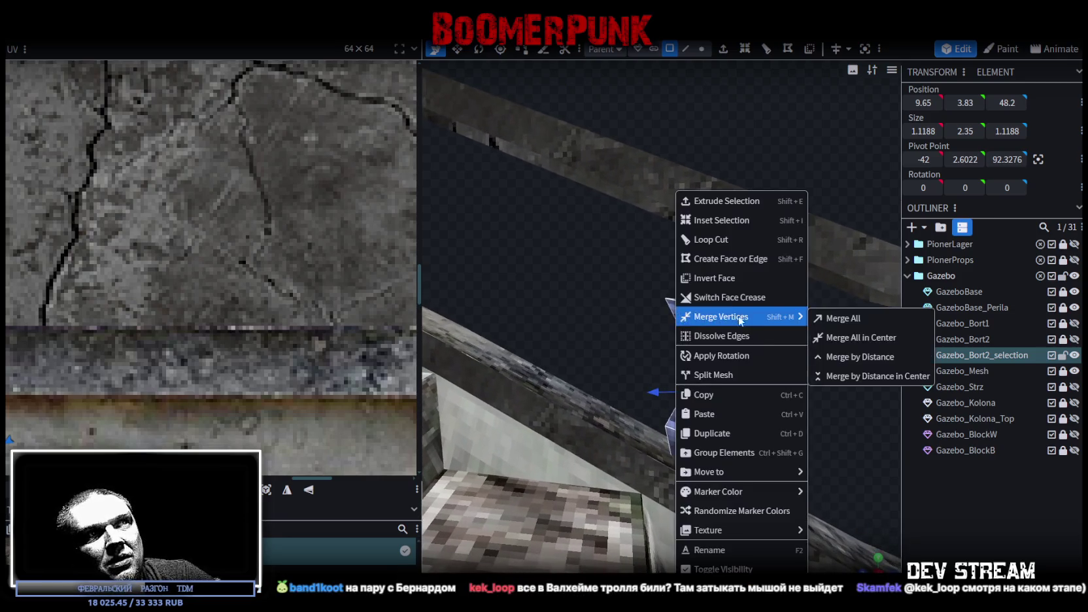
{"action": "left_click", "coordinate": [726, 398]}
{"action": "right_click", "coordinate": [677, 353]}
{"action": "left_click", "coordinate": [713, 414]}
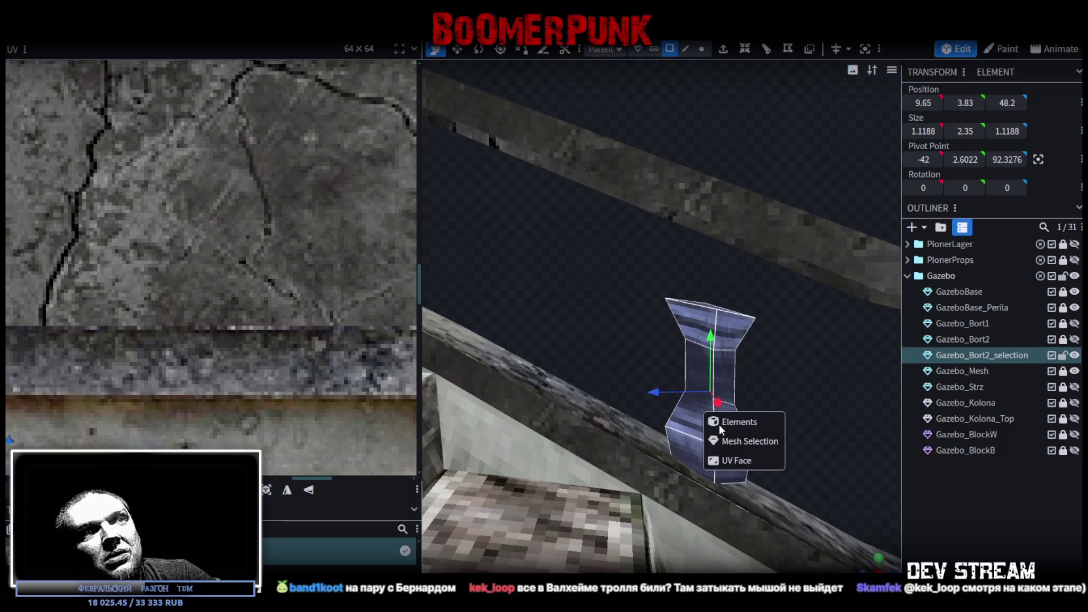
{"action": "left_click", "coordinate": [731, 442]}
{"action": "right_click_drag", "start_coordinate": [618, 331], "coordinate": [651, 357]}
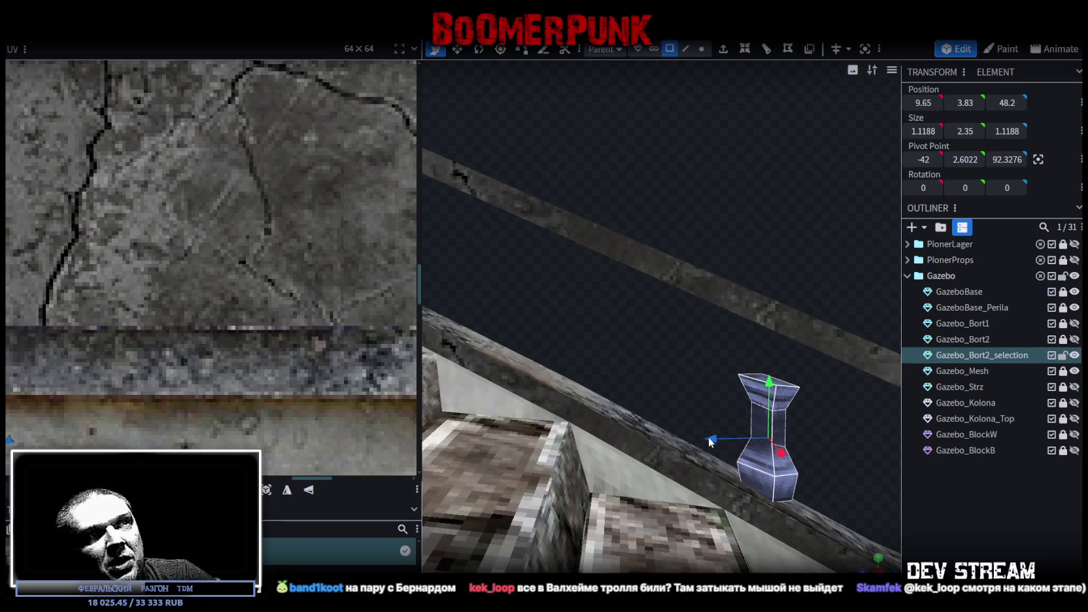
{"action": "mouse_move", "coordinate": [662, 431]}
{"action": "left_mouse_down"}
{"action": "mouse_move", "coordinate": [526, 420]}
{"action": "mouse_move", "coordinate": [577, 390]}
{"action": "mouse_move", "coordinate": [611, 307]}
{"action": "left_mouse_up"}
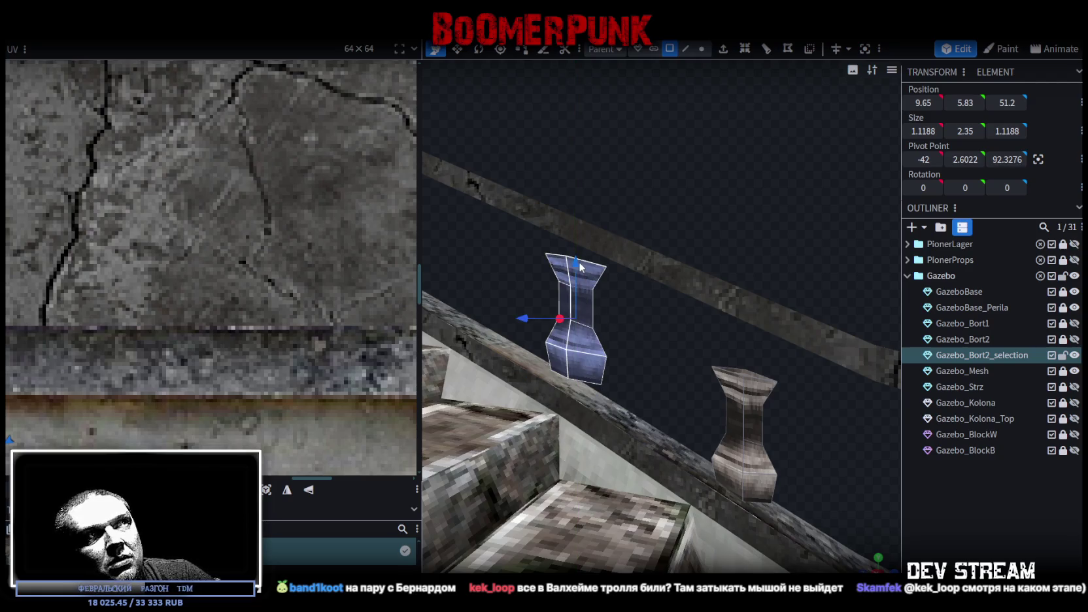
{"action": "left_click_drag", "start_coordinate": [580, 267], "coordinate": [579, 287]}
{"action": "mouse_move", "coordinate": [663, 340]}
{"action": "left_mouse_down"}
{"action": "mouse_move", "coordinate": [544, 361]}
{"action": "mouse_move", "coordinate": [521, 347]}
{"action": "mouse_move", "coordinate": [572, 351]}
{"action": "left_mouse_up"}
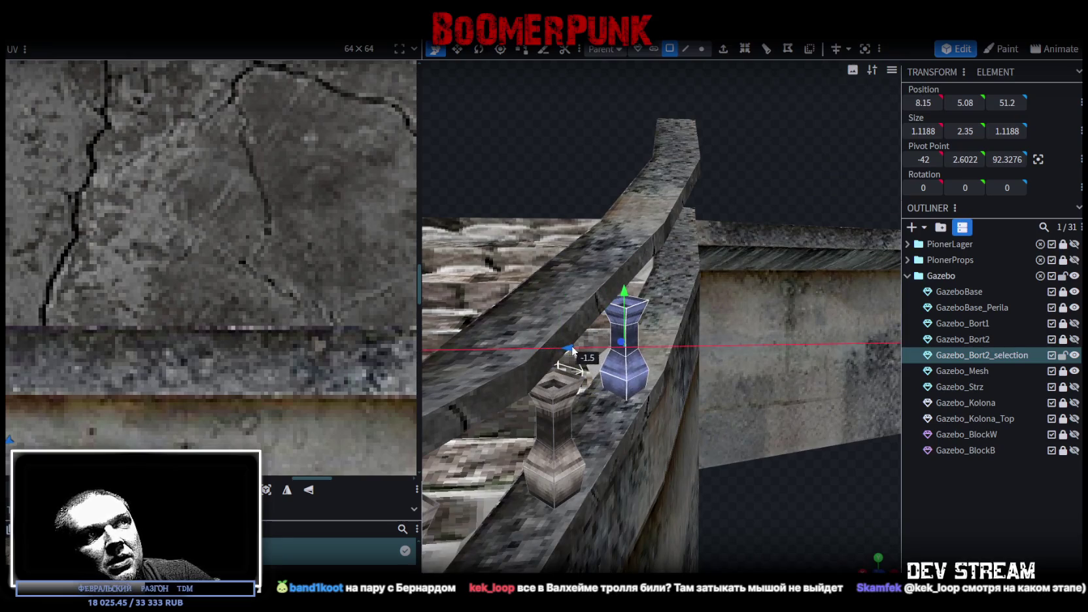
{"action": "mouse_move", "coordinate": [782, 496]}
{"action": "left_mouse_down"}
{"action": "mouse_move", "coordinate": [730, 387]}
{"action": "mouse_move", "coordinate": [649, 359]}
{"action": "left_mouse_up"}
{"action": "scroll", "coordinate": [735, 394], "scroll_direction": "up", "scroll_amount": 3}
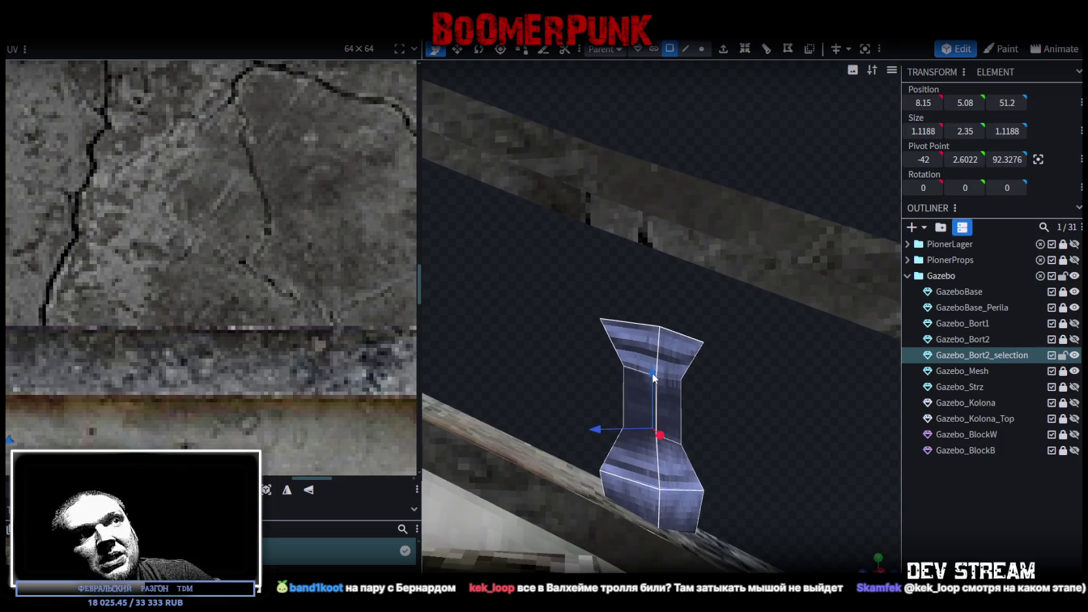
{"action": "scroll", "coordinate": [748, 410], "scroll_direction": "down", "scroll_amount": 4}
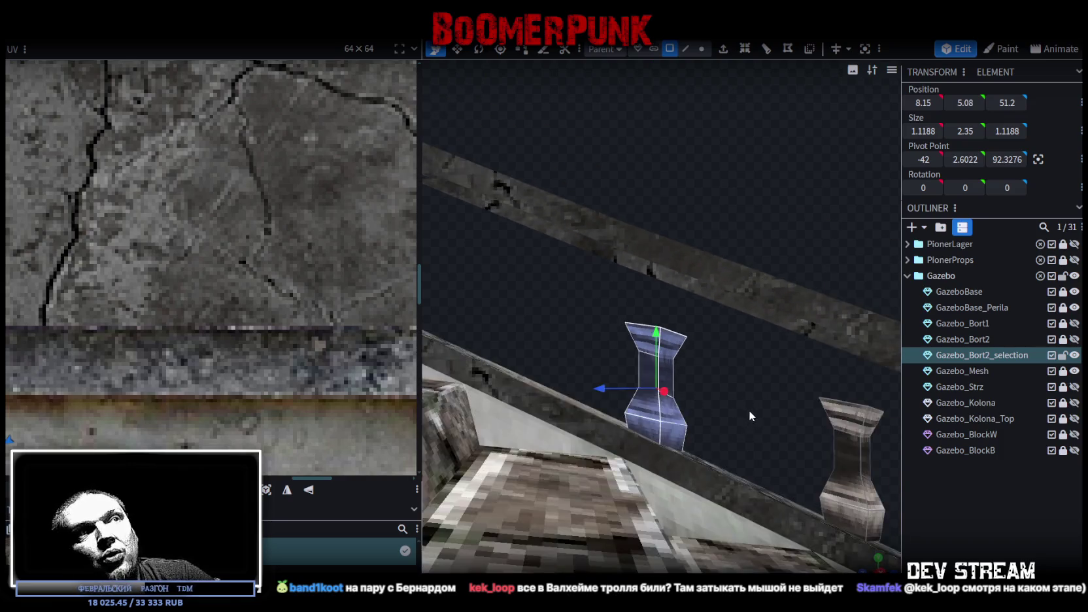
{"action": "left_click_drag", "start_coordinate": [749, 410], "coordinate": [723, 467]}
{"action": "mouse_move", "coordinate": [668, 221]}
{"action": "left_mouse_down"}
{"action": "mouse_move", "coordinate": [695, 236]}
{"action": "mouse_move", "coordinate": [790, 472]}
{"action": "left_mouse_up"}
Paste a fifth baluster and slide it 4 units along the rail, raised onto the handrail
{"action": "right_click", "coordinate": [734, 457]}
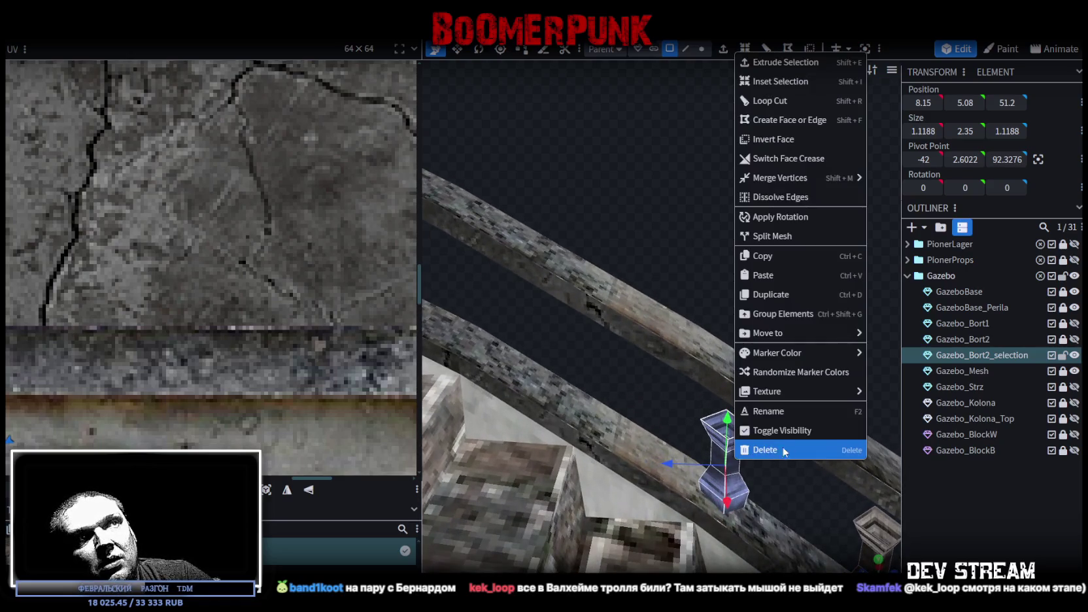
{"action": "left_click", "coordinate": [768, 258]}
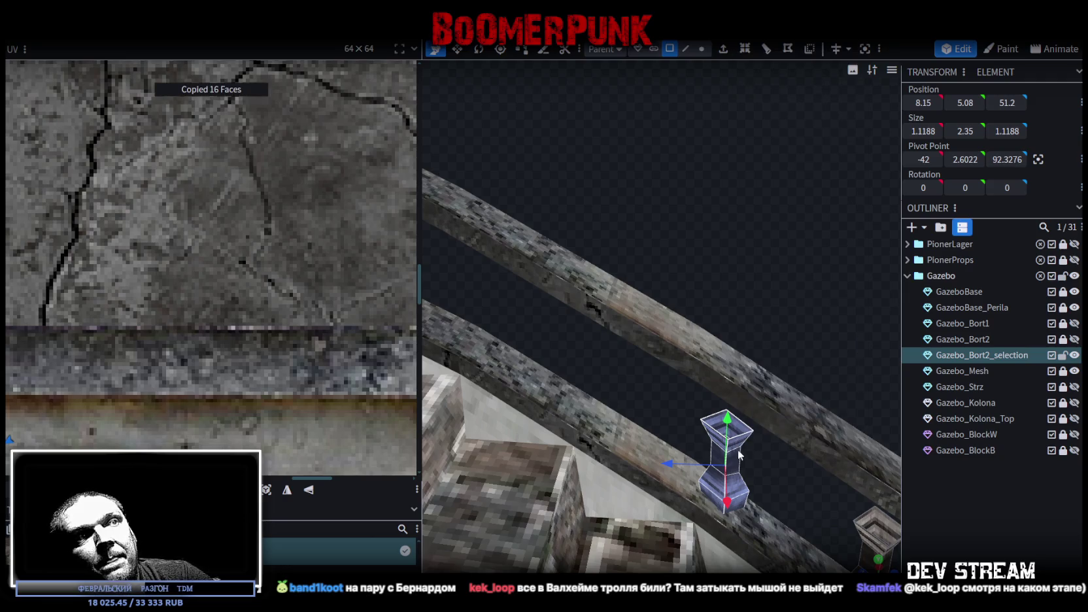
{"action": "right_click", "coordinate": [738, 450]}
{"action": "left_click", "coordinate": [764, 274]}
{"action": "left_click", "coordinate": [790, 298]}
{"action": "left_click_drag", "start_coordinate": [635, 302], "coordinate": [672, 341]}
{"action": "mouse_move", "coordinate": [740, 429]}
{"action": "left_mouse_down"}
{"action": "mouse_move", "coordinate": [565, 413]}
{"action": "mouse_move", "coordinate": [603, 419]}
{"action": "mouse_move", "coordinate": [556, 375]}
{"action": "mouse_move", "coordinate": [614, 406]}
{"action": "left_mouse_up"}
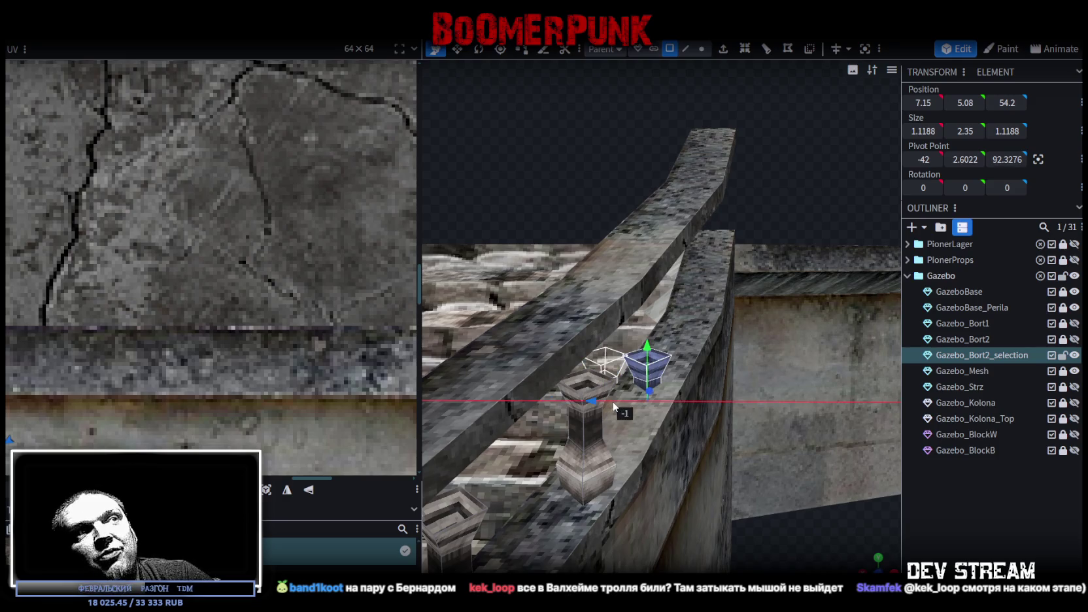
{"action": "left_click_drag", "start_coordinate": [649, 325], "coordinate": [647, 296]}
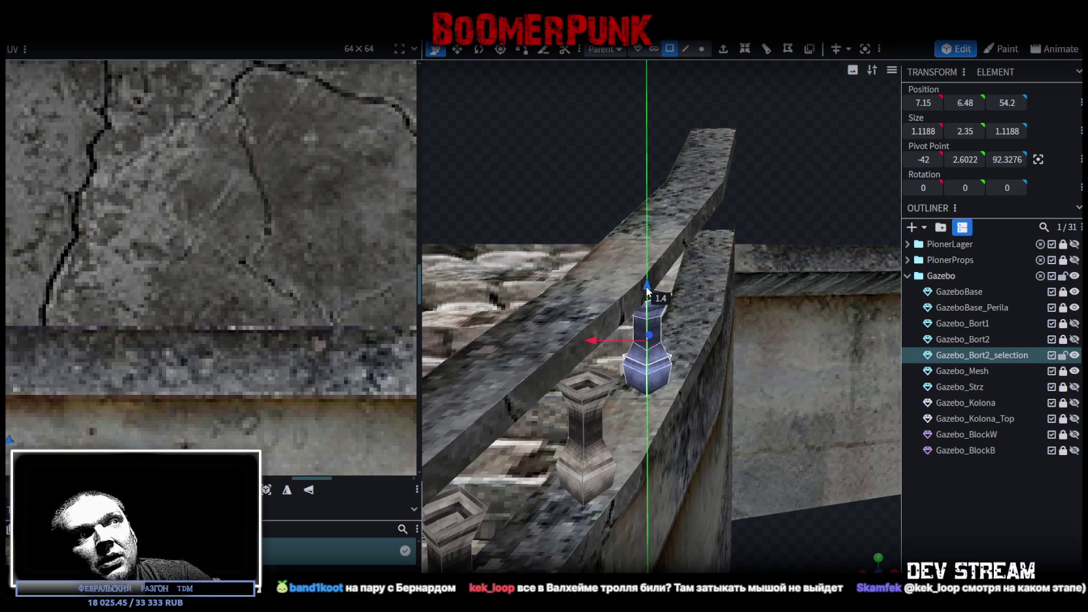
{"action": "mouse_move", "coordinate": [792, 523]}
{"action": "left_mouse_down"}
{"action": "mouse_move", "coordinate": [804, 538]}
{"action": "mouse_move", "coordinate": [778, 556]}
{"action": "left_mouse_up"}
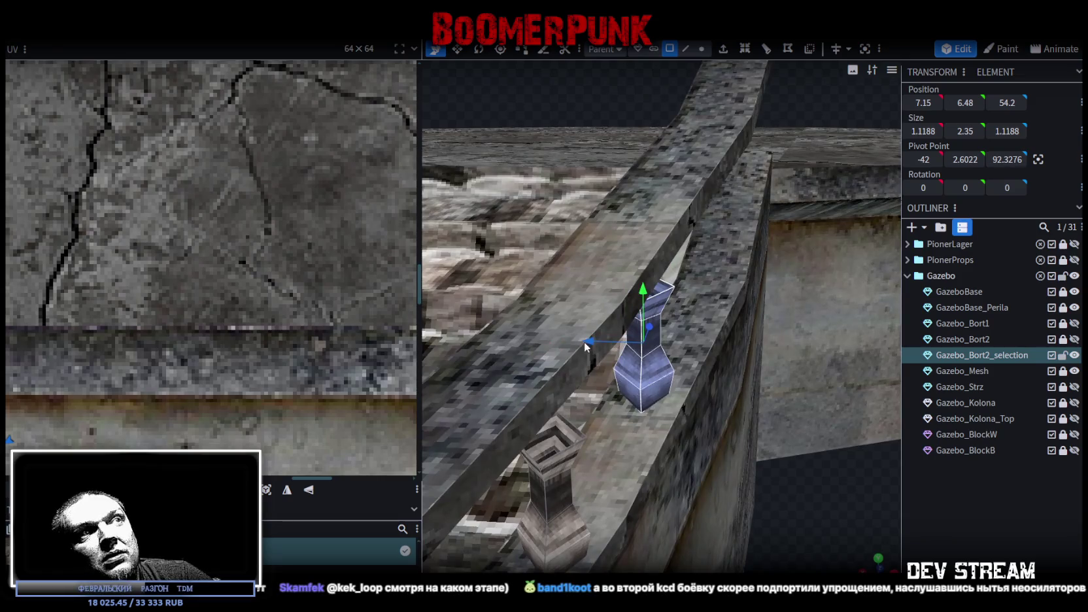
{"action": "left_click_drag", "start_coordinate": [586, 342], "coordinate": [595, 342]}
{"action": "left_click_drag", "start_coordinate": [730, 447], "coordinate": [931, 536]}
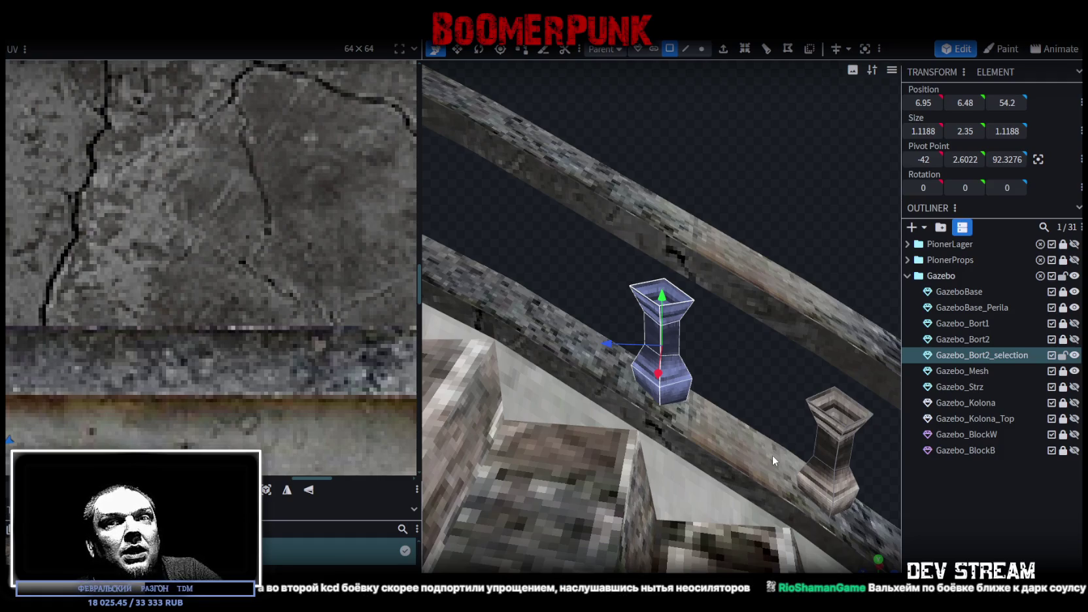
{"action": "mouse_move", "coordinate": [771, 455]}
{"action": "left_mouse_down"}
{"action": "mouse_move", "coordinate": [744, 406]}
{"action": "mouse_move", "coordinate": [572, 289]}
{"action": "mouse_move", "coordinate": [639, 329]}
{"action": "mouse_move", "coordinate": [614, 340]}
{"action": "mouse_move", "coordinate": [608, 325]}
{"action": "mouse_move", "coordinate": [662, 336]}
{"action": "mouse_move", "coordinate": [791, 421]}
{"action": "left_mouse_up"}
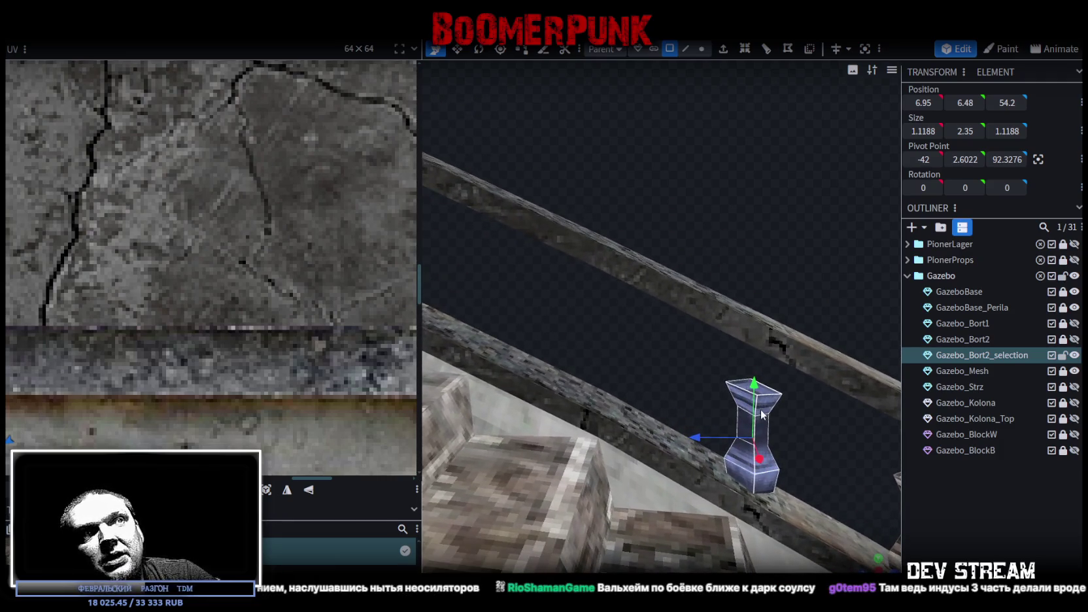
Add a sixth baluster 4 units further along, raised to meet the sloping rail
{"action": "right_click", "coordinate": [762, 414]}
{"action": "left_click", "coordinate": [806, 412]}
{"action": "right_click", "coordinate": [778, 419]}
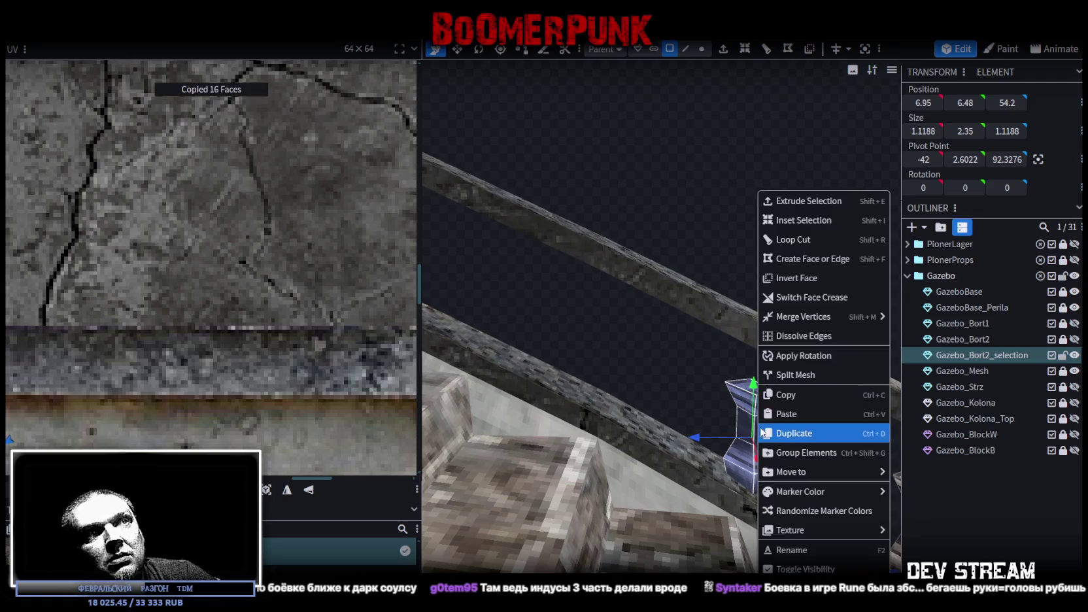
{"action": "left_click", "coordinate": [801, 414]}
{"action": "mouse_move", "coordinate": [692, 429]}
{"action": "left_mouse_down"}
{"action": "mouse_move", "coordinate": [508, 422]}
{"action": "mouse_move", "coordinate": [782, 460]}
{"action": "mouse_move", "coordinate": [856, 265]}
{"action": "mouse_move", "coordinate": [846, 288]}
{"action": "mouse_move", "coordinate": [671, 369]}
{"action": "left_mouse_up"}
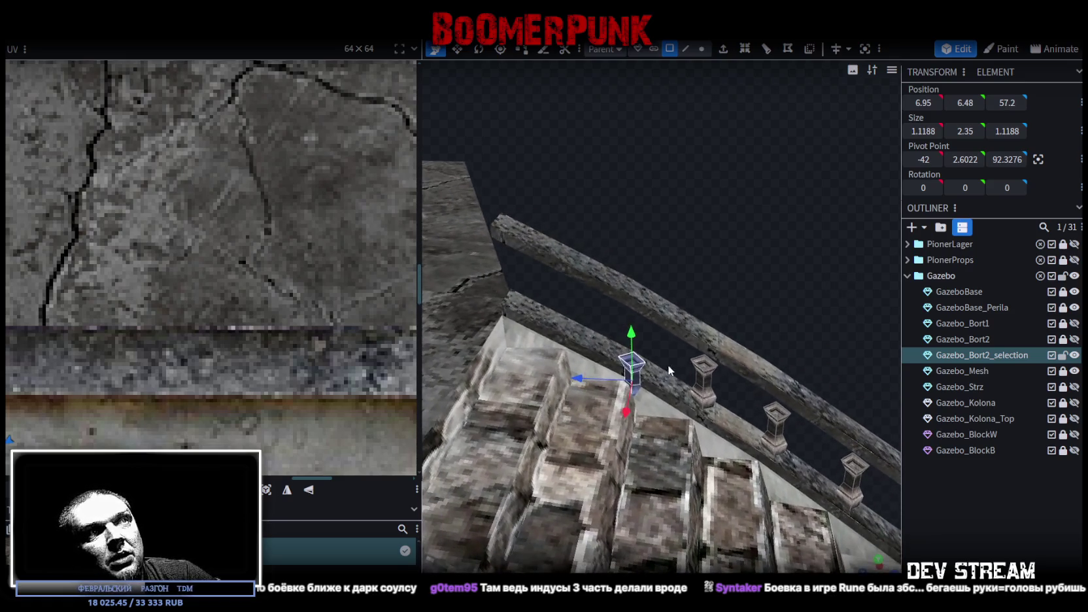
{"action": "mouse_move", "coordinate": [612, 340]}
{"action": "left_mouse_down"}
{"action": "mouse_move", "coordinate": [681, 261]}
{"action": "mouse_move", "coordinate": [595, 219]}
{"action": "mouse_move", "coordinate": [738, 196]}
{"action": "mouse_move", "coordinate": [665, 266]}
{"action": "mouse_move", "coordinate": [698, 212]}
{"action": "left_mouse_up"}
{"action": "mouse_move", "coordinate": [549, 385]}
{"action": "left_mouse_down"}
{"action": "mouse_move", "coordinate": [553, 333]}
{"action": "mouse_move", "coordinate": [587, 366]}
{"action": "mouse_move", "coordinate": [495, 365]}
{"action": "mouse_move", "coordinate": [556, 332]}
{"action": "left_mouse_up"}
{"action": "mouse_move", "coordinate": [785, 419]}
{"action": "left_mouse_down"}
{"action": "mouse_move", "coordinate": [808, 393]}
{"action": "mouse_move", "coordinate": [716, 365]}
{"action": "left_mouse_up"}
{"action": "mouse_move", "coordinate": [621, 357]}
{"action": "left_mouse_down"}
{"action": "mouse_move", "coordinate": [637, 355]}
{"action": "mouse_move", "coordinate": [654, 325]}
{"action": "mouse_move", "coordinate": [675, 332]}
{"action": "mouse_move", "coordinate": [655, 330]}
{"action": "left_mouse_up"}
{"action": "mouse_move", "coordinate": [723, 301]}
{"action": "left_mouse_down"}
{"action": "mouse_move", "coordinate": [747, 387]}
{"action": "mouse_move", "coordinate": [626, 472]}
{"action": "mouse_move", "coordinate": [784, 344]}
{"action": "mouse_move", "coordinate": [532, 387]}
{"action": "mouse_move", "coordinate": [714, 391]}
{"action": "mouse_move", "coordinate": [574, 308]}
{"action": "mouse_move", "coordinate": [595, 322]}
{"action": "left_mouse_up"}
Duplicate a topmost baluster 3.5 units along the rail, placed at 5.25, 9.88, 61.7
{"action": "right_click", "coordinate": [679, 372]}
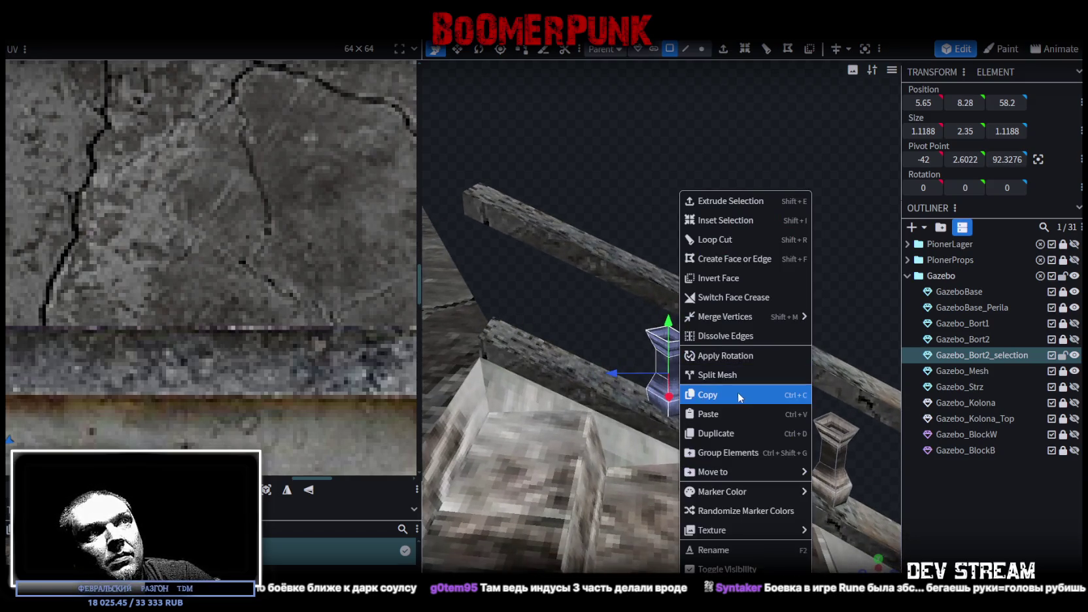
{"action": "left_click", "coordinate": [737, 393]}
{"action": "right_click", "coordinate": [682, 384]}
{"action": "left_click", "coordinate": [741, 432]}
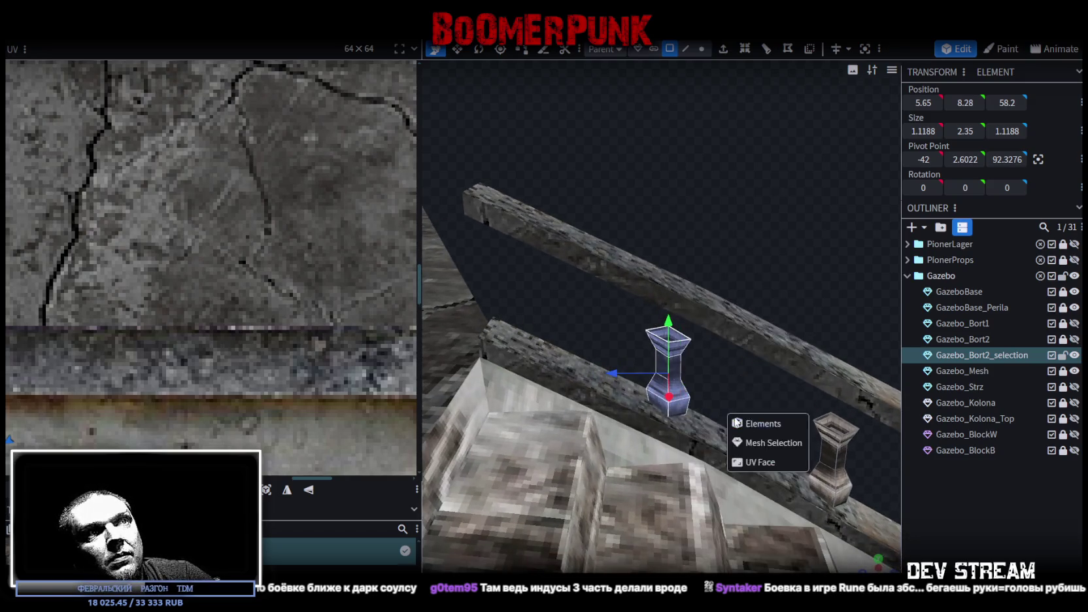
{"action": "left_click", "coordinate": [769, 442]}
{"action": "left_click_drag", "start_coordinate": [612, 371], "coordinate": [472, 348]}
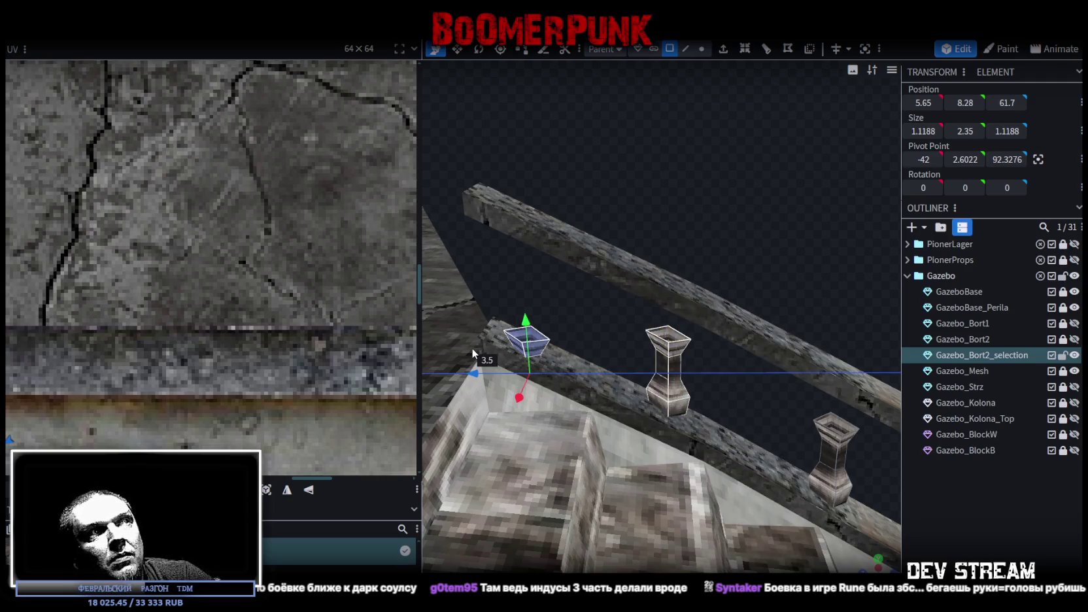
{"action": "left_click_drag", "start_coordinate": [526, 322], "coordinate": [529, 254]}
{"action": "mouse_move", "coordinate": [728, 193]}
{"action": "left_mouse_down"}
{"action": "mouse_move", "coordinate": [579, 171]}
{"action": "mouse_move", "coordinate": [559, 138]}
{"action": "mouse_move", "coordinate": [650, 290]}
{"action": "left_mouse_up"}
{"action": "mouse_move", "coordinate": [676, 332]}
{"action": "left_mouse_down"}
{"action": "mouse_move", "coordinate": [693, 332]}
{"action": "mouse_move", "coordinate": [667, 421]}
{"action": "mouse_move", "coordinate": [676, 458]}
{"action": "mouse_move", "coordinate": [722, 508]}
{"action": "mouse_move", "coordinate": [793, 488]}
{"action": "mouse_move", "coordinate": [849, 238]}
{"action": "mouse_move", "coordinate": [789, 206]}
{"action": "mouse_move", "coordinate": [742, 217]}
{"action": "mouse_move", "coordinate": [757, 219]}
{"action": "mouse_move", "coordinate": [564, 215]}
{"action": "mouse_move", "coordinate": [833, 452]}
{"action": "left_mouse_up"}
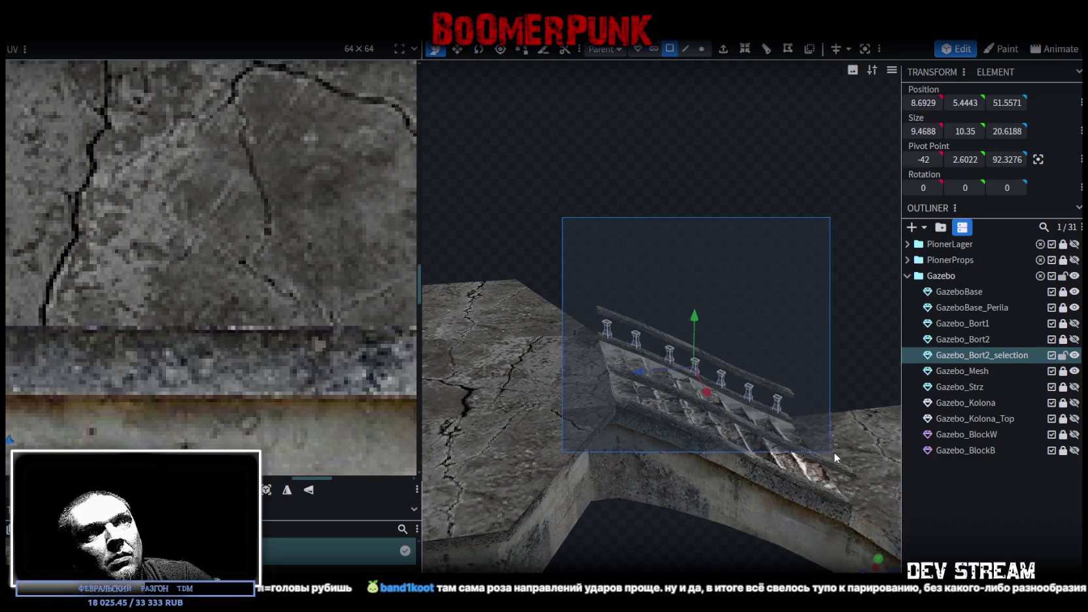
Copy the 112-face baluster row into the same mesh and shift it 16 units to X 24.69
{"action": "mouse_move", "coordinate": [825, 331]}
{"action": "left_mouse_down"}
{"action": "mouse_move", "coordinate": [728, 302]}
{"action": "mouse_move", "coordinate": [844, 444]}
{"action": "mouse_move", "coordinate": [718, 415]}
{"action": "left_mouse_up"}
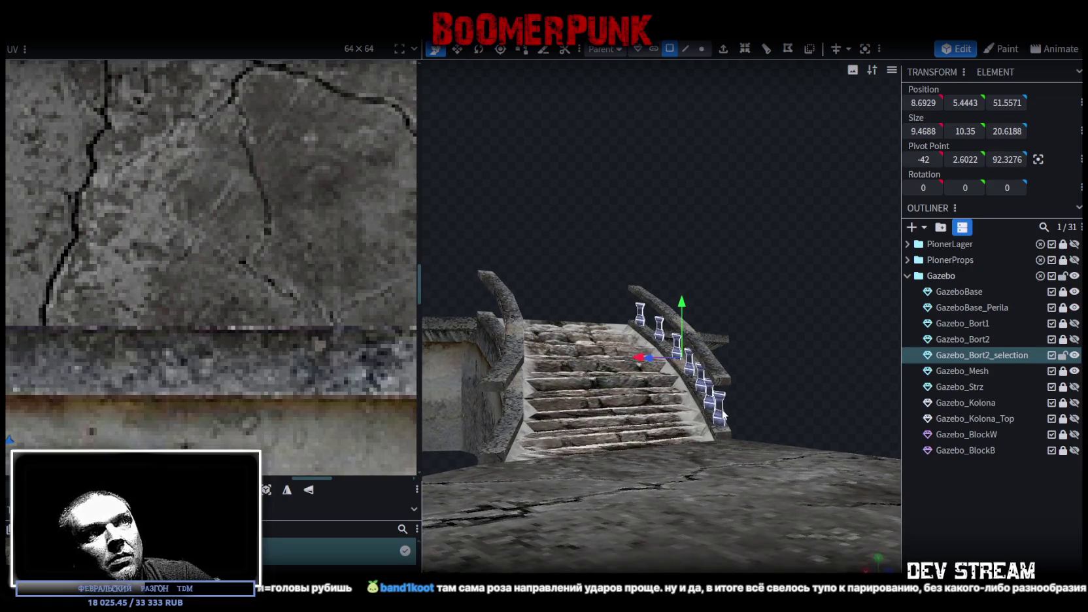
{"action": "right_click", "coordinate": [717, 415]}
{"action": "left_click", "coordinate": [752, 394]}
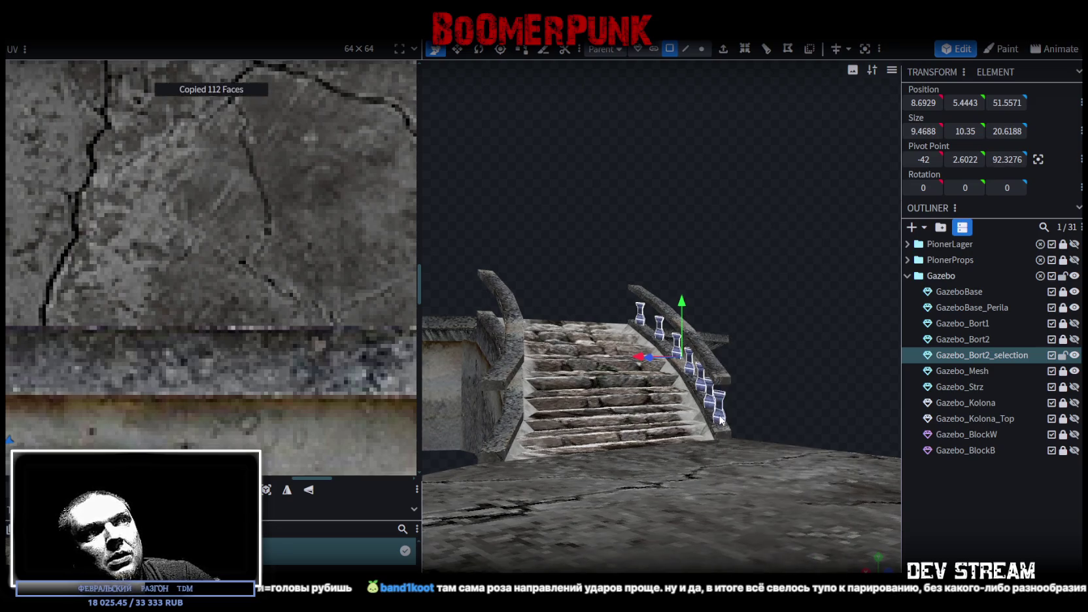
{"action": "right_click", "coordinate": [717, 419]}
{"action": "left_click", "coordinate": [772, 419]}
{"action": "left_click", "coordinate": [782, 444]}
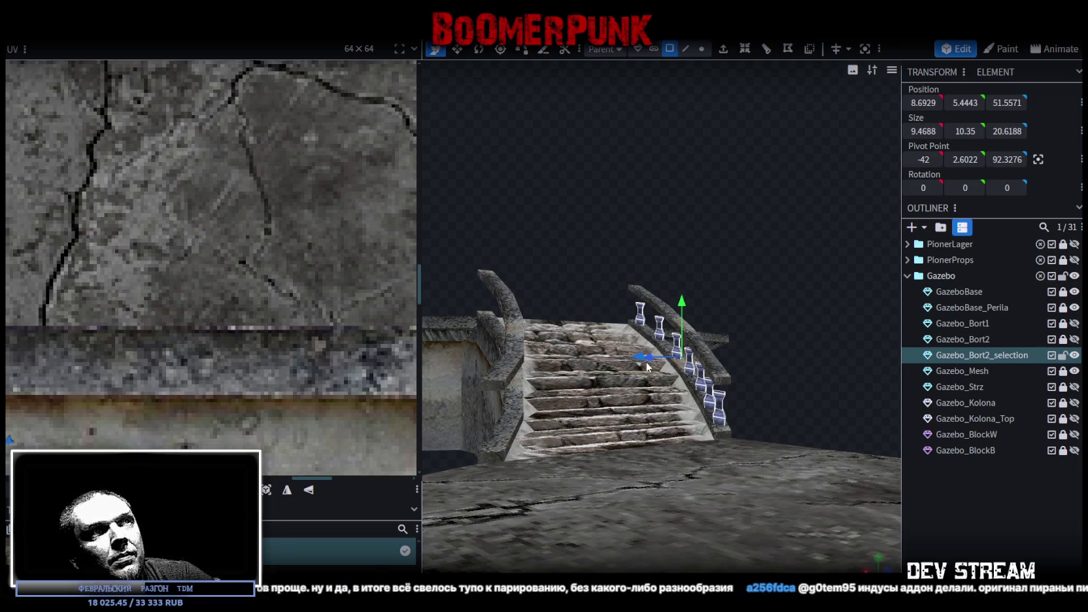
{"action": "left_click_drag", "start_coordinate": [638, 362], "coordinate": [444, 390]}
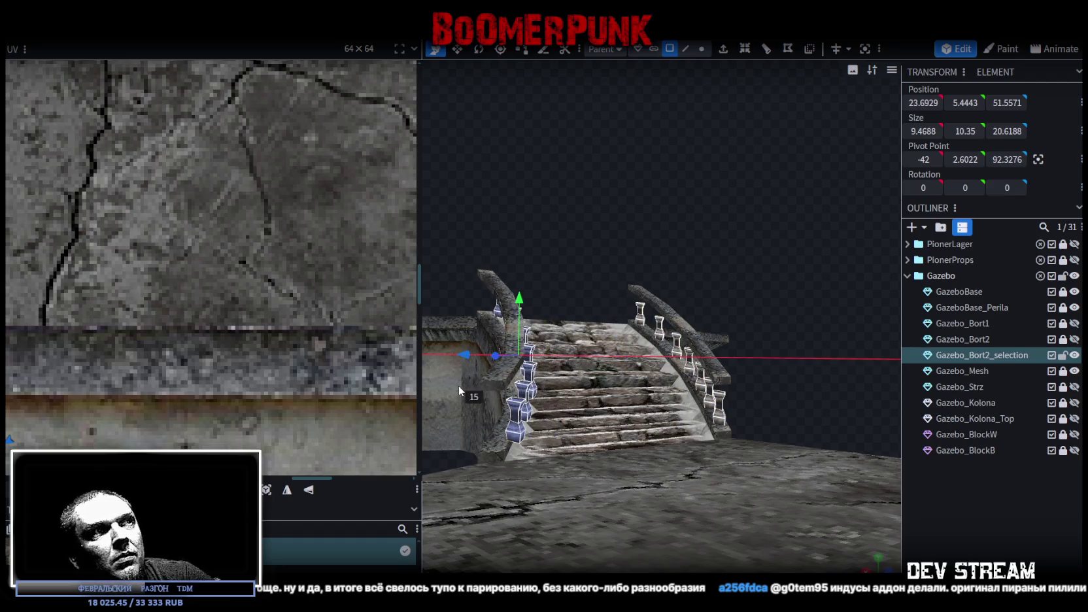
{"action": "mouse_move", "coordinate": [632, 251]}
{"action": "left_mouse_down"}
{"action": "mouse_move", "coordinate": [595, 227]}
{"action": "mouse_move", "coordinate": [786, 283]}
{"action": "mouse_move", "coordinate": [852, 281]}
{"action": "mouse_move", "coordinate": [685, 250]}
{"action": "mouse_move", "coordinate": [787, 300]}
{"action": "left_mouse_up"}
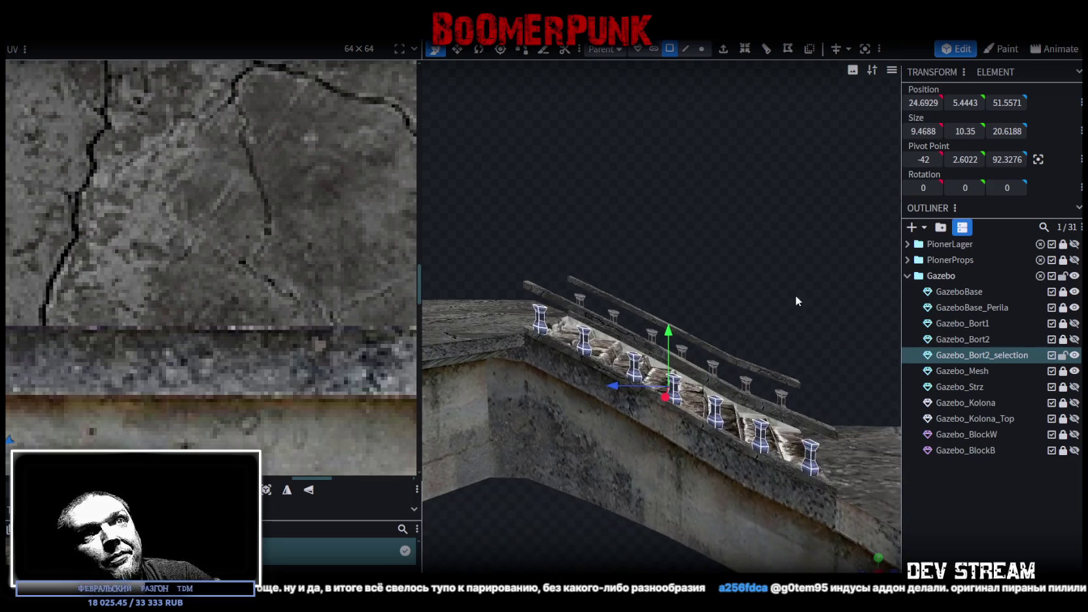
{"action": "left_click", "coordinate": [980, 308]}
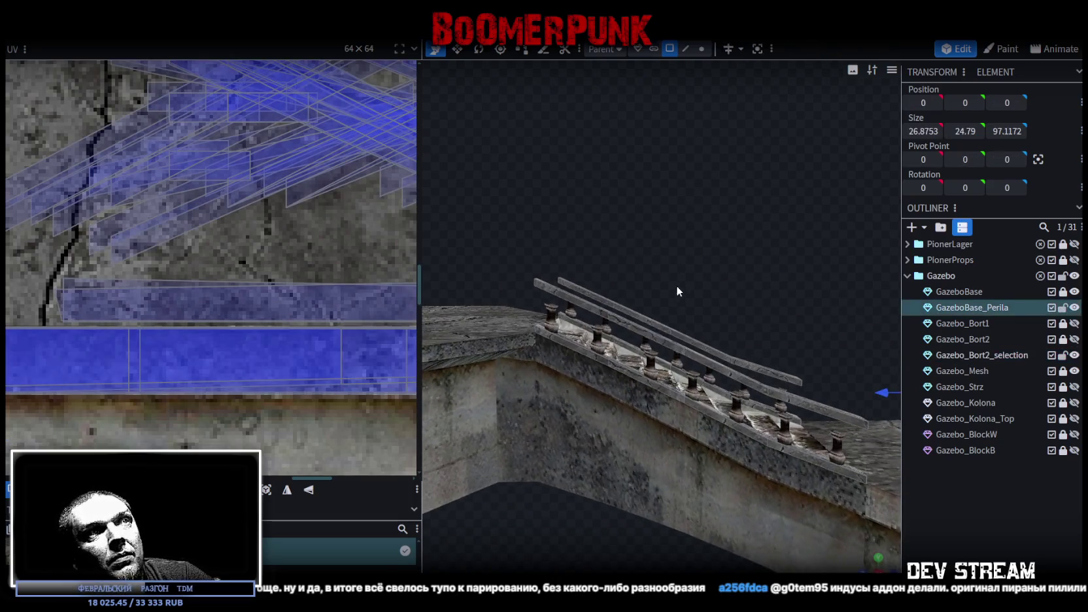
Select the top and lower rail faces of the GazeboBase_Perila handrail mesh
{"action": "left_click", "coordinate": [643, 333]}
{"action": "double_click", "coordinate": [646, 332]}
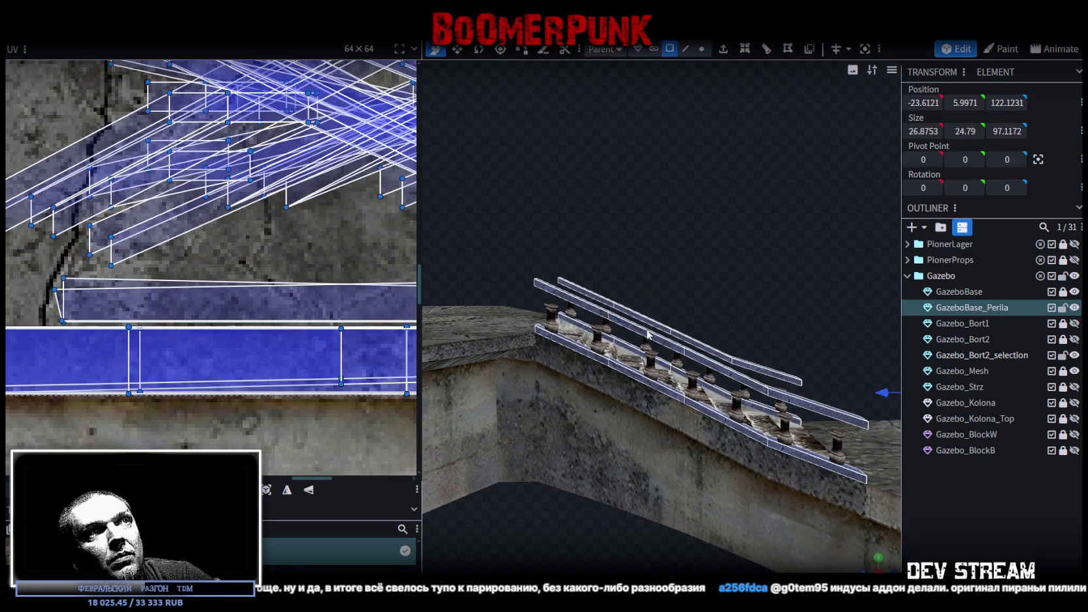
{"action": "scroll", "coordinate": [657, 268], "scroll_direction": "down", "scroll_amount": 2}
{"action": "scroll", "coordinate": [667, 255], "scroll_direction": "down", "scroll_amount": 2}
{"action": "scroll", "coordinate": [658, 254], "scroll_direction": "down", "scroll_amount": 1}
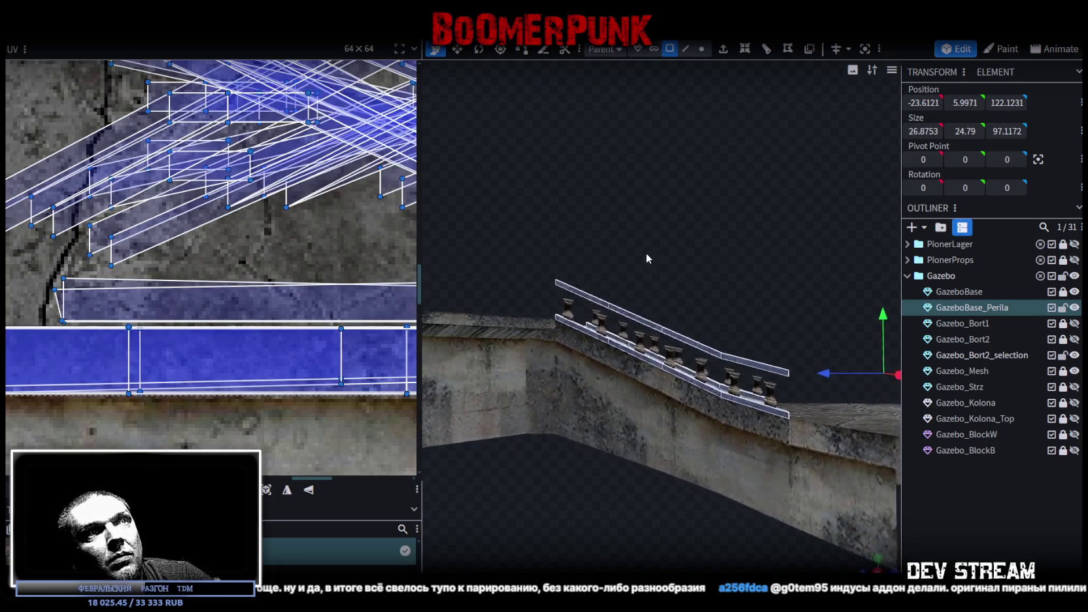
{"action": "scroll", "coordinate": [645, 252], "scroll_direction": "down", "scroll_amount": 2}
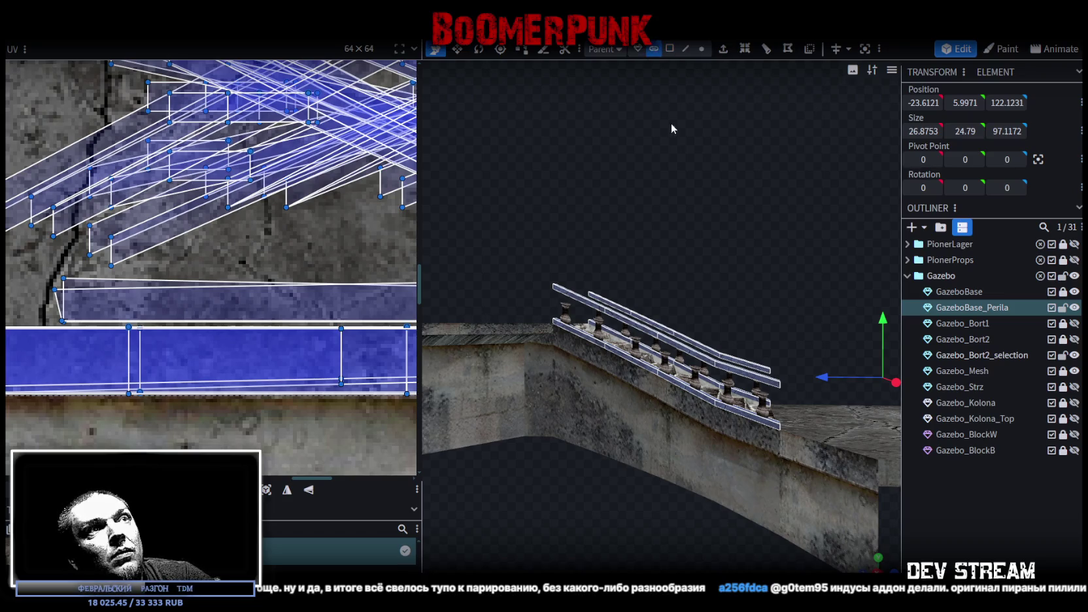
{"action": "left_click", "coordinate": [662, 344]}
{"action": "left_click_drag", "start_coordinate": [662, 345], "coordinate": [709, 292]}
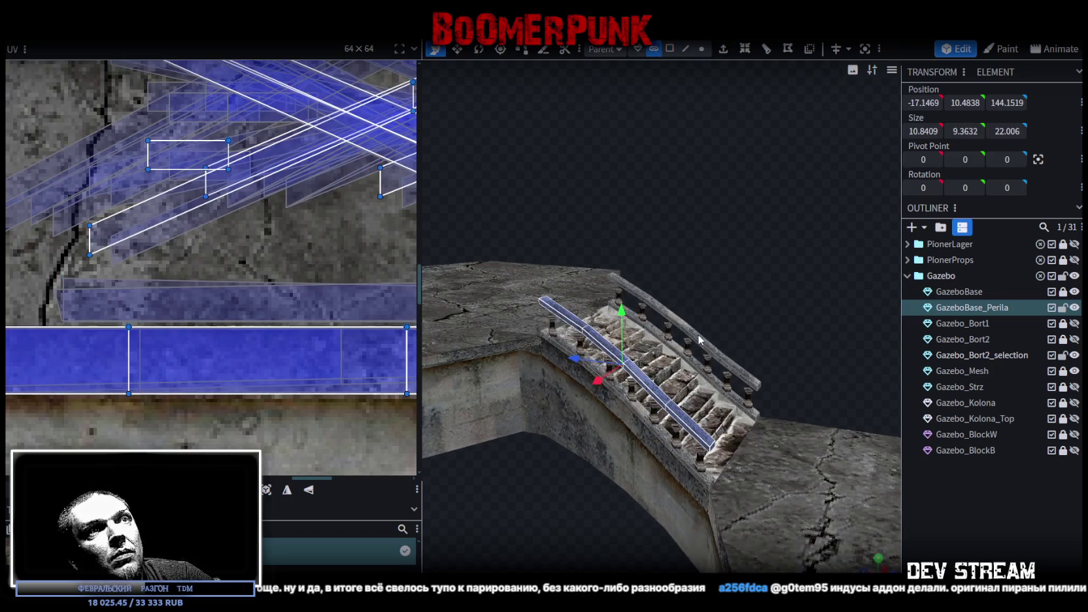
{"action": "left_click", "coordinate": [699, 339], "text": "shift"}
{"action": "mouse_move", "coordinate": [699, 340]}
{"action": "left_mouse_down"}
{"action": "mouse_move", "coordinate": [712, 283]}
{"action": "mouse_move", "coordinate": [696, 293]}
{"action": "left_mouse_up"}
{"action": "mouse_move", "coordinate": [684, 210]}
{"action": "left_mouse_down"}
{"action": "mouse_move", "coordinate": [668, 191]}
{"action": "mouse_move", "coordinate": [636, 223]}
{"action": "mouse_move", "coordinate": [672, 262]}
{"action": "mouse_move", "coordinate": [713, 164]}
{"action": "mouse_move", "coordinate": [716, 183]}
{"action": "mouse_move", "coordinate": [699, 130]}
{"action": "left_mouse_up"}
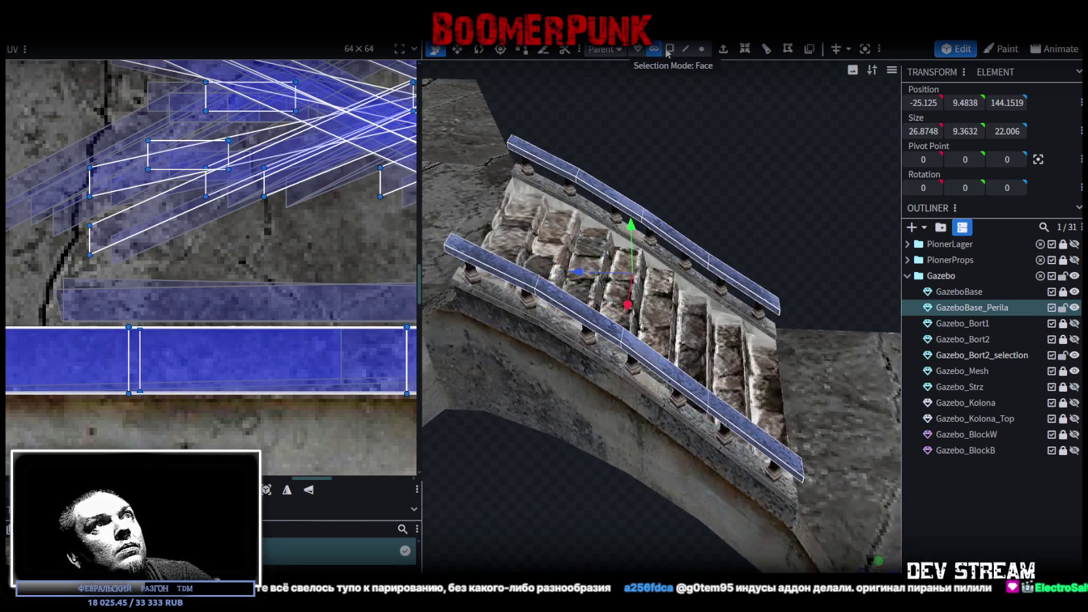
{"action": "left_click", "coordinate": [574, 169]}
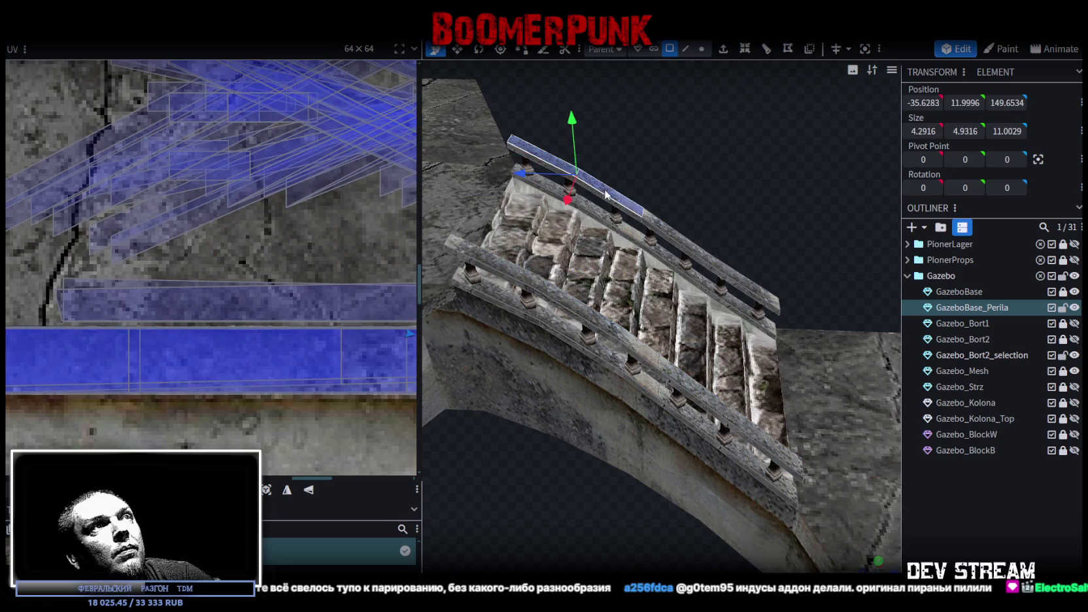
{"action": "left_click", "coordinate": [679, 237], "text": "shift"}
{"action": "left_click", "coordinate": [745, 282], "text": "shift"}
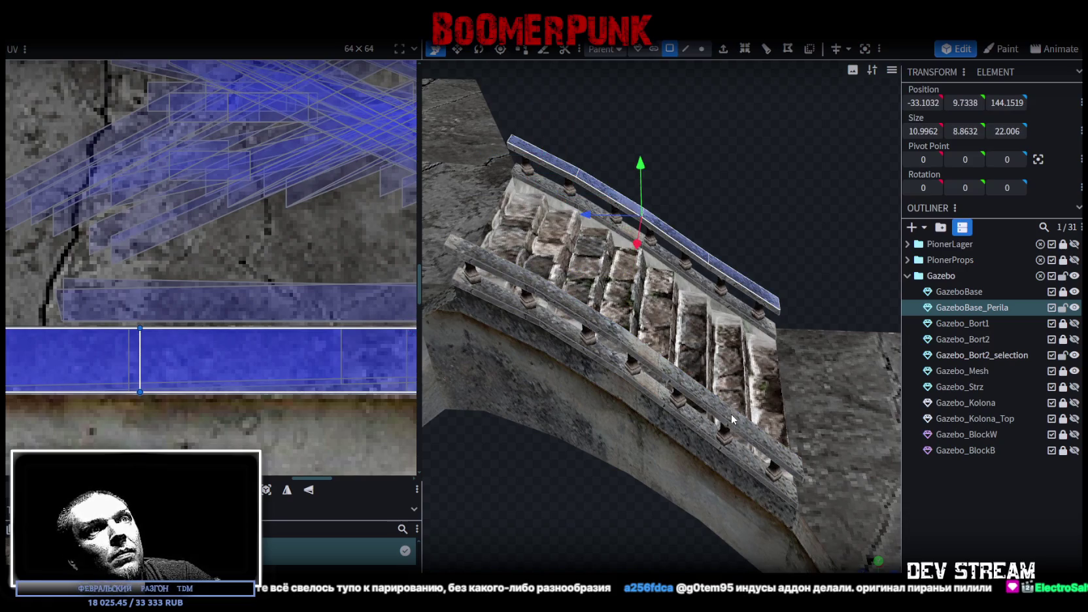
{"action": "left_click", "coordinate": [601, 321], "text": "shift"}
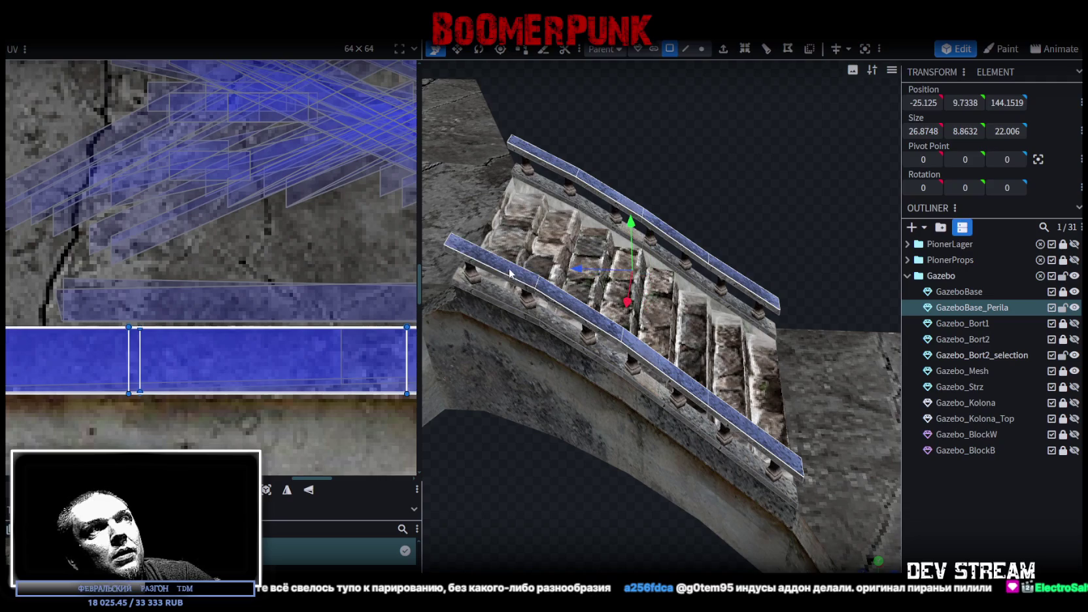
Paste a copy of the rails 0.5 lower to Y 9.2338, merging 20 duplicate vertices
{"action": "right_click", "coordinate": [510, 273]}
{"action": "left_click", "coordinate": [560, 391]}
{"action": "right_click", "coordinate": [560, 391]}
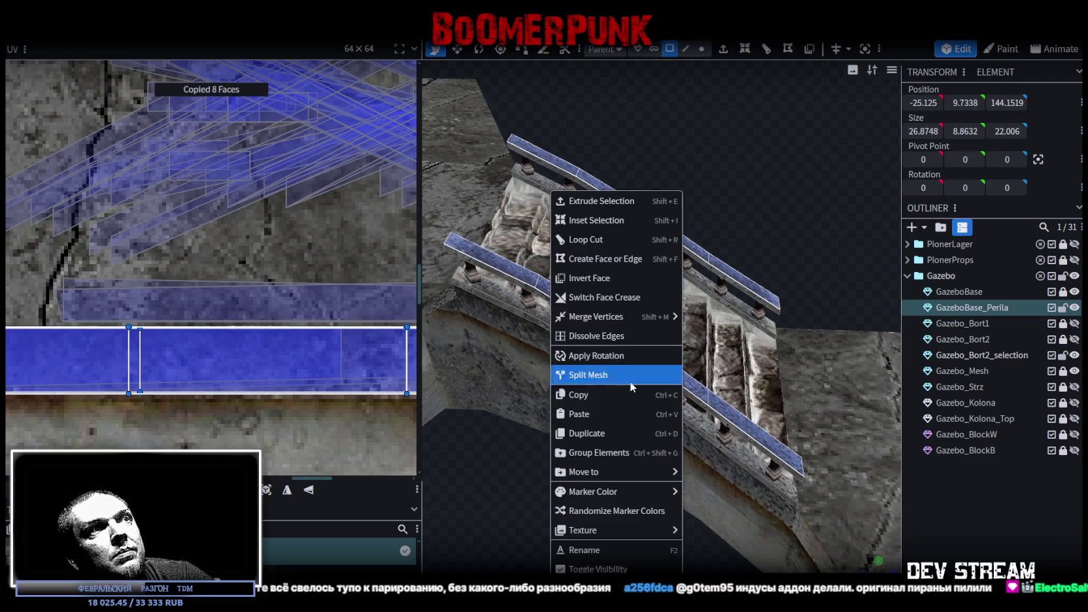
{"action": "left_click", "coordinate": [598, 414]}
{"action": "left_click", "coordinate": [633, 448]}
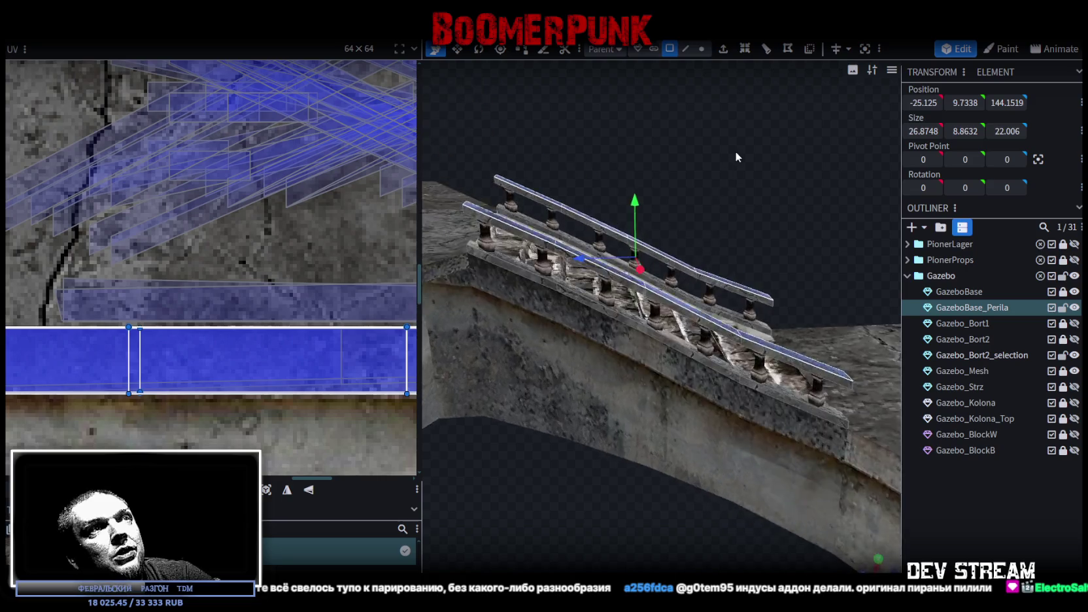
{"action": "scroll", "coordinate": [735, 151], "scroll_direction": "up", "scroll_amount": 5}
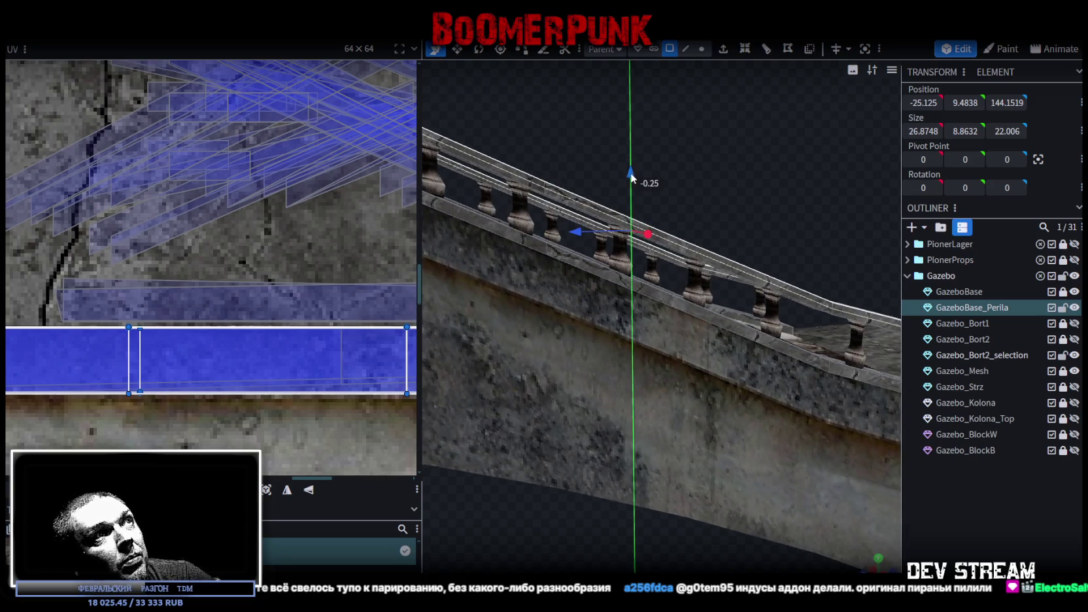
{"action": "left_click_drag", "start_coordinate": [631, 166], "coordinate": [631, 172]}
{"action": "left_click", "coordinate": [541, 149]}
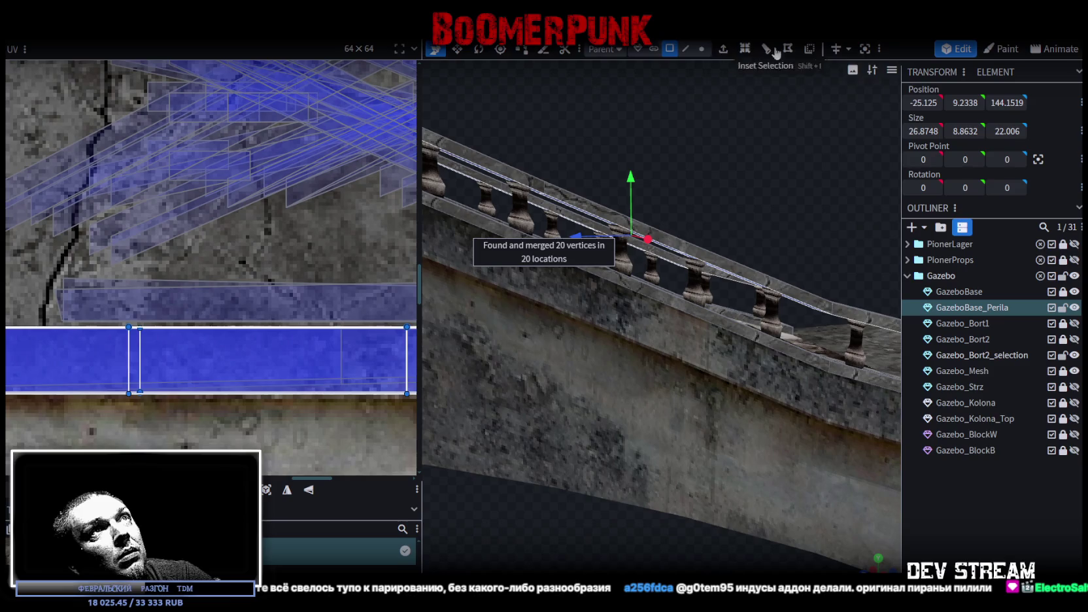
{"action": "scroll", "coordinate": [168, 361], "scroll_direction": "down", "scroll_amount": 3}
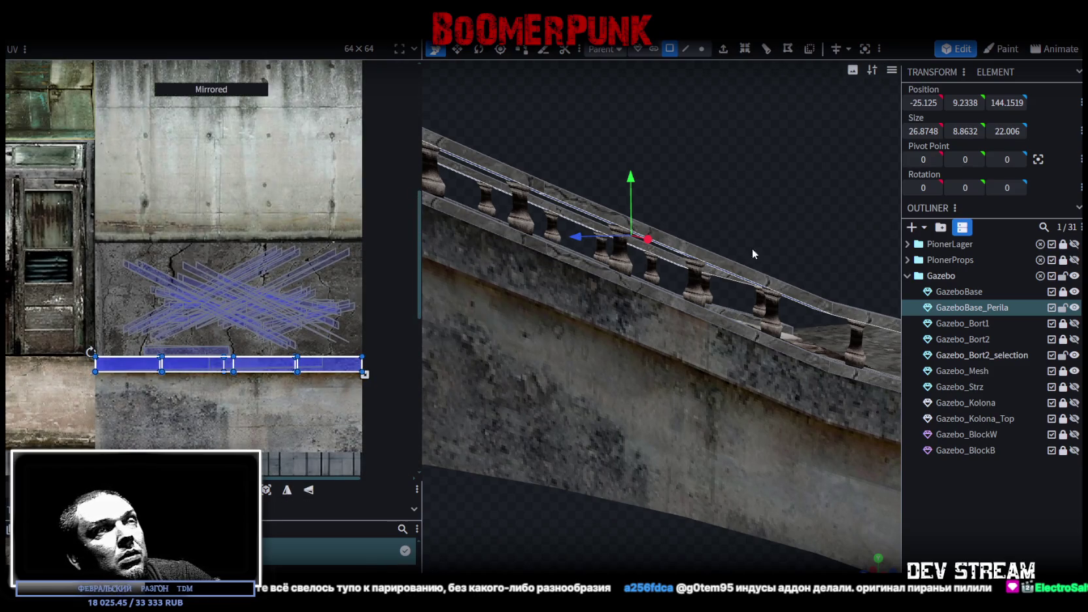
{"action": "left_click", "coordinate": [962, 518]}
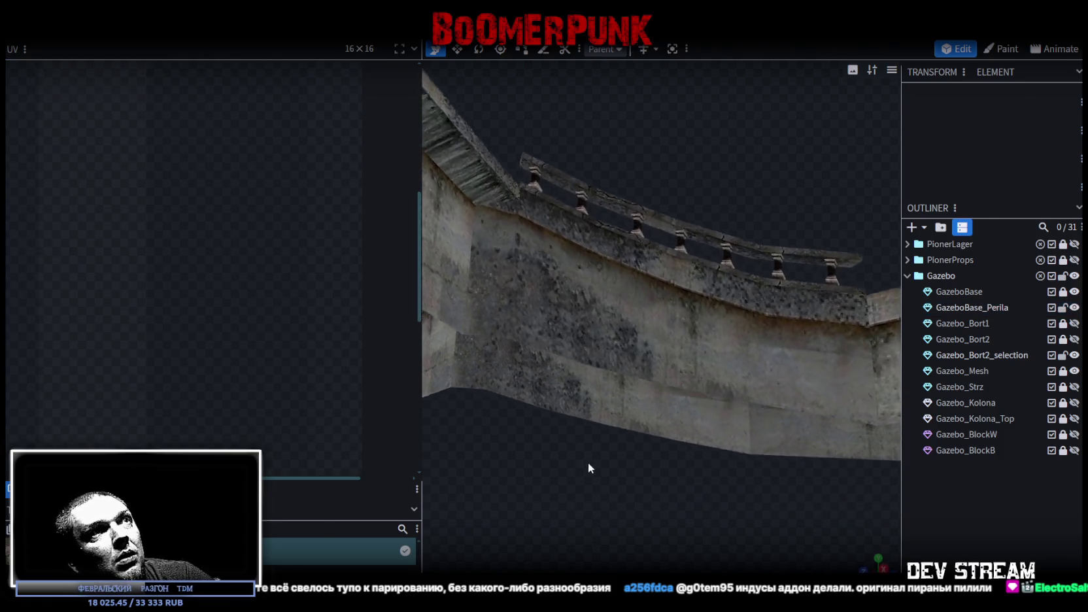